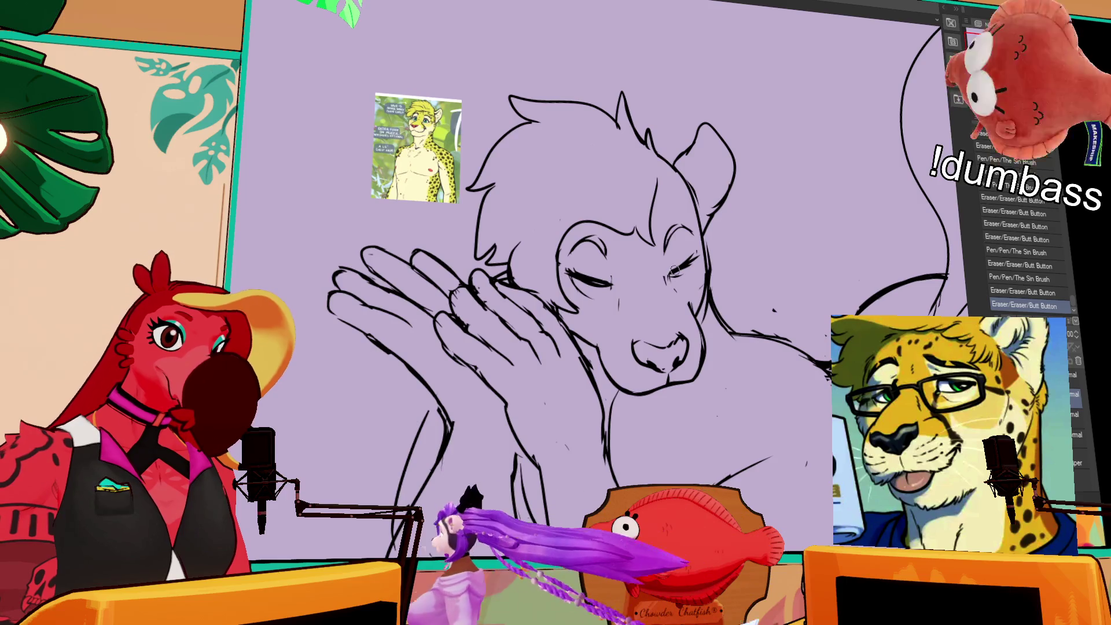
- Add a short lash at the right eye, erase stray marks, and lasso the left face
mouse_move(671, 272)
mouse_down()
mouse_move(670, 285)
mouse_move(698, 255)
mouse_move(702, 307)
mouse_up()
key(ctrl+z)
key(ctrl+z)
key(ctrl+z)
mouse_move(703, 255)
mouse_down()
mouse_move(700, 326)
mouse_move(723, 235)
mouse_up()
key(ctrl+z)
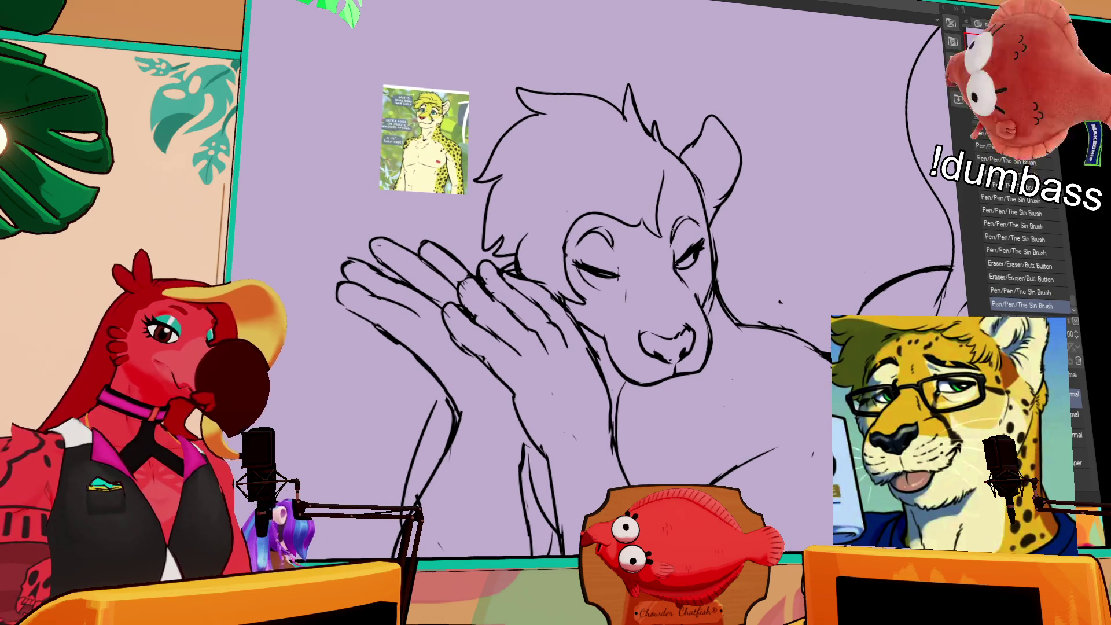
mouse_move(586, 282)
mouse_down()
mouse_move(633, 234)
mouse_move(702, 227)
mouse_up()
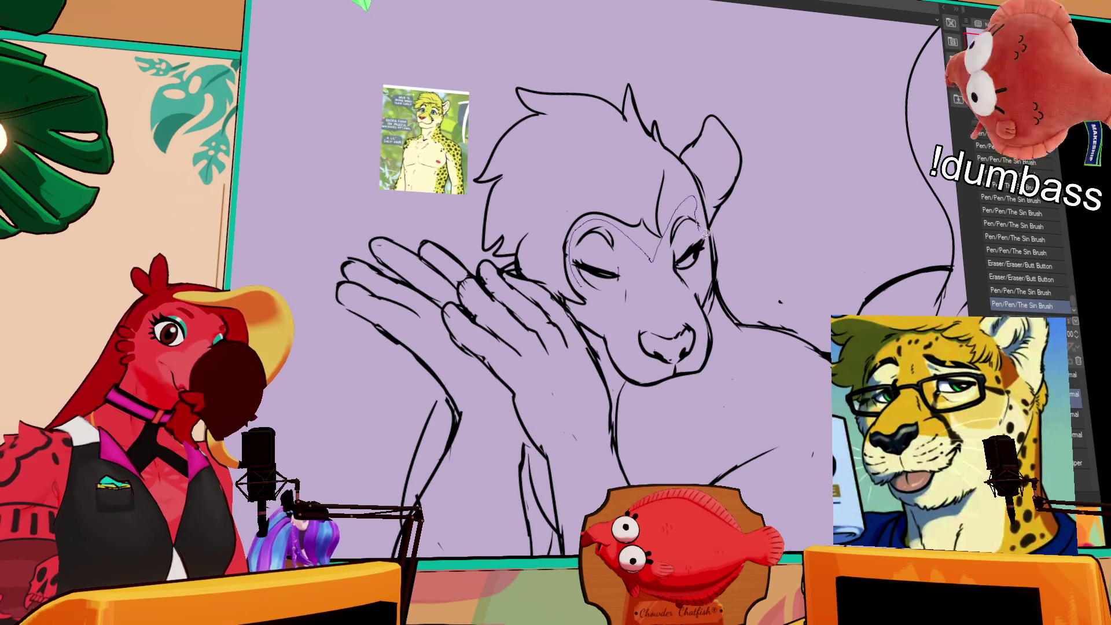
mouse_move(719, 326)
mouse_down()
mouse_move(634, 389)
mouse_move(589, 320)
mouse_up()
- Shift the lassoed left side of the face slightly up and deselect
click(580, 284)
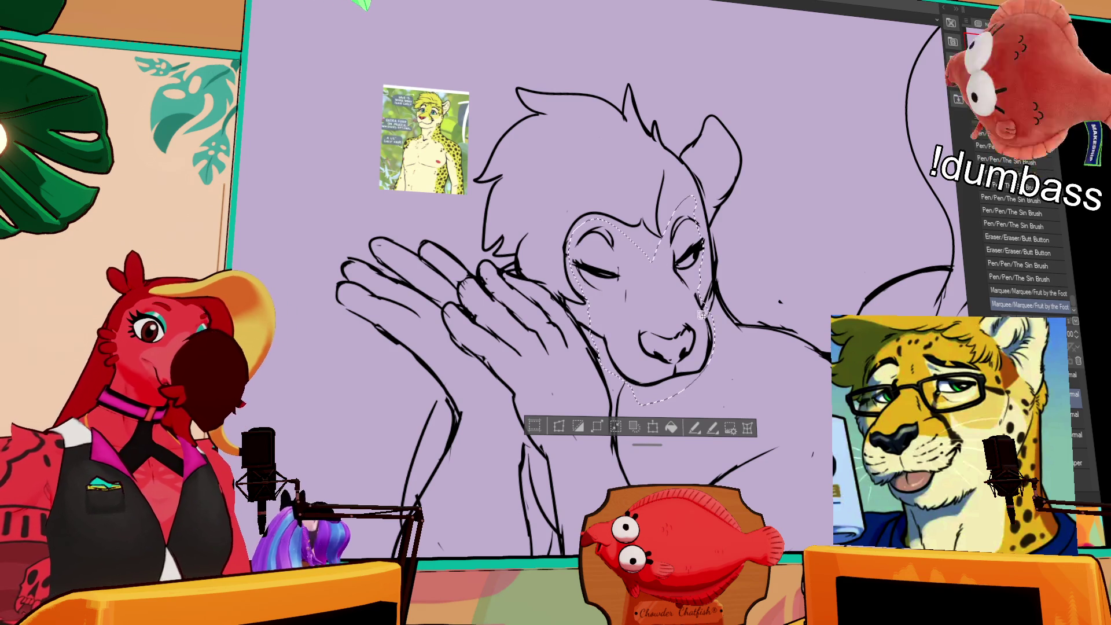
drag(702, 282, 694, 287)
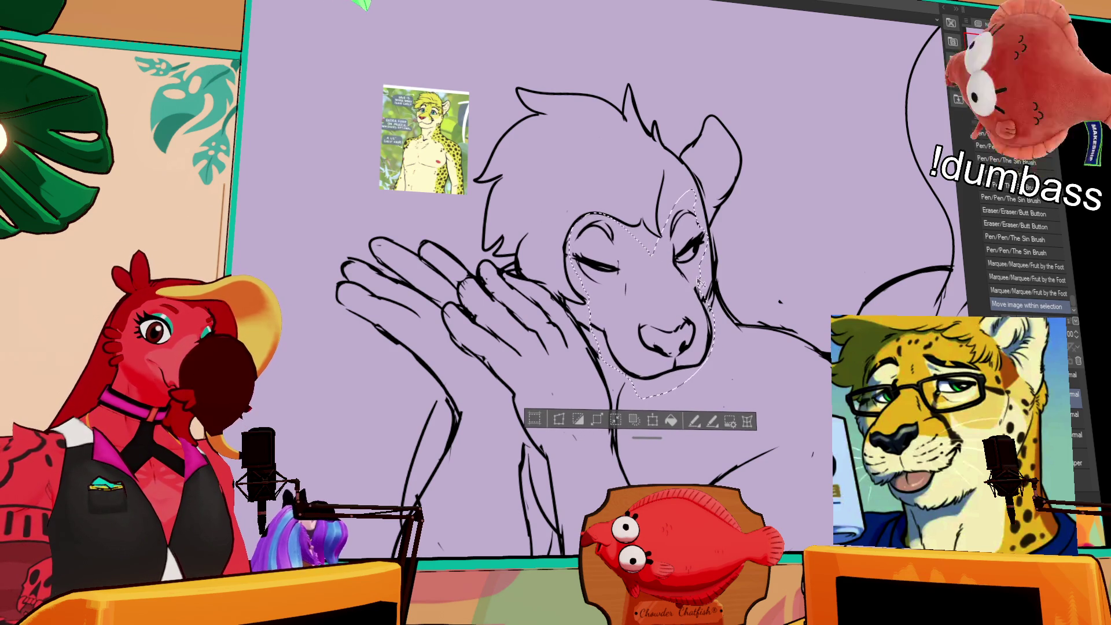
key(ctrl+d)
- Touch up the cheek, jaw and chin lines, erasing stray marks near the chin
drag(711, 305, 710, 297)
drag(711, 299, 709, 289)
mouse_move(711, 295)
mouse_down()
mouse_move(710, 284)
mouse_move(711, 330)
mouse_move(697, 320)
mouse_up()
mouse_move(580, 312)
mouse_down()
mouse_move(602, 306)
mouse_move(608, 351)
mouse_move(693, 384)
mouse_up()
drag(685, 267, 688, 271)
mouse_move(666, 377)
mouse_down()
mouse_move(689, 379)
mouse_move(654, 359)
mouse_move(701, 313)
mouse_move(674, 354)
mouse_move(671, 336)
mouse_move(694, 336)
mouse_up()
key(ctrl+d)
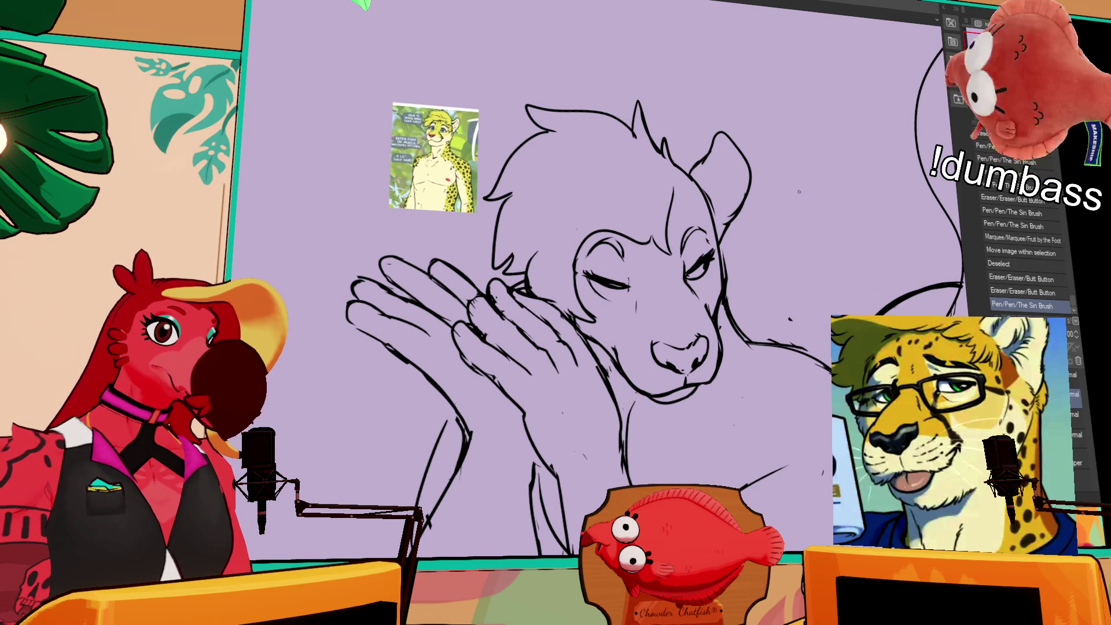
- Erase stray marks at the chin and trim the chin and nose lines
mouse_move(656, 394)
mouse_down()
mouse_move(669, 397)
mouse_move(643, 399)
mouse_move(642, 389)
mouse_up()
key(ctrl+z)
key(ctrl+z)
key(ctrl+z)
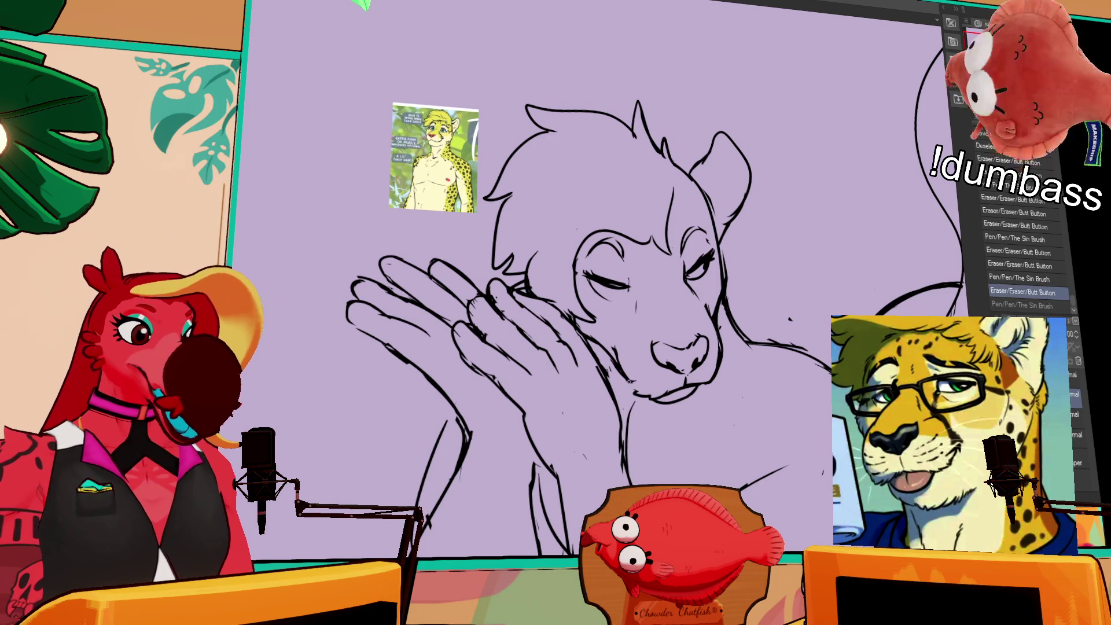
mouse_move(701, 379)
mouse_down()
mouse_move(718, 382)
mouse_move(726, 363)
mouse_move(719, 345)
mouse_move(720, 359)
mouse_move(693, 371)
mouse_move(708, 342)
mouse_move(700, 334)
mouse_up()
drag(697, 336, 646, 305)
- Clean up the lines around the left eye and redraw its lid line
drag(705, 285, 709, 282)
drag(636, 283, 594, 271)
mouse_move(591, 265)
mouse_down()
mouse_move(642, 248)
mouse_move(631, 278)
mouse_move(608, 252)
mouse_move(604, 274)
mouse_move(633, 281)
mouse_move(635, 269)
mouse_up()
drag(627, 254, 631, 257)
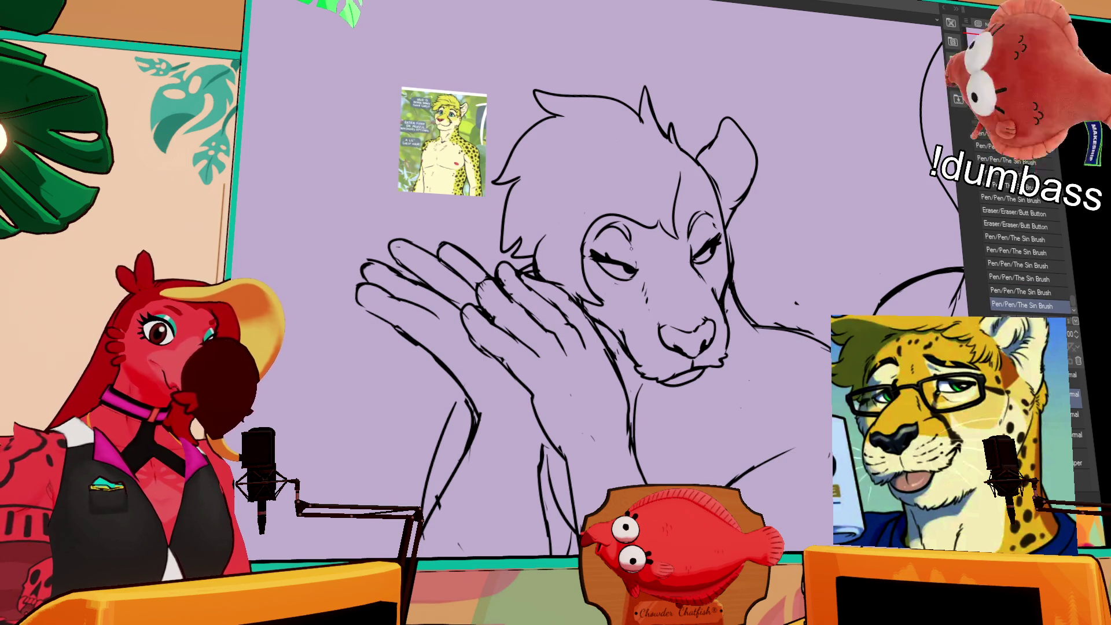
drag(579, 290, 570, 300)
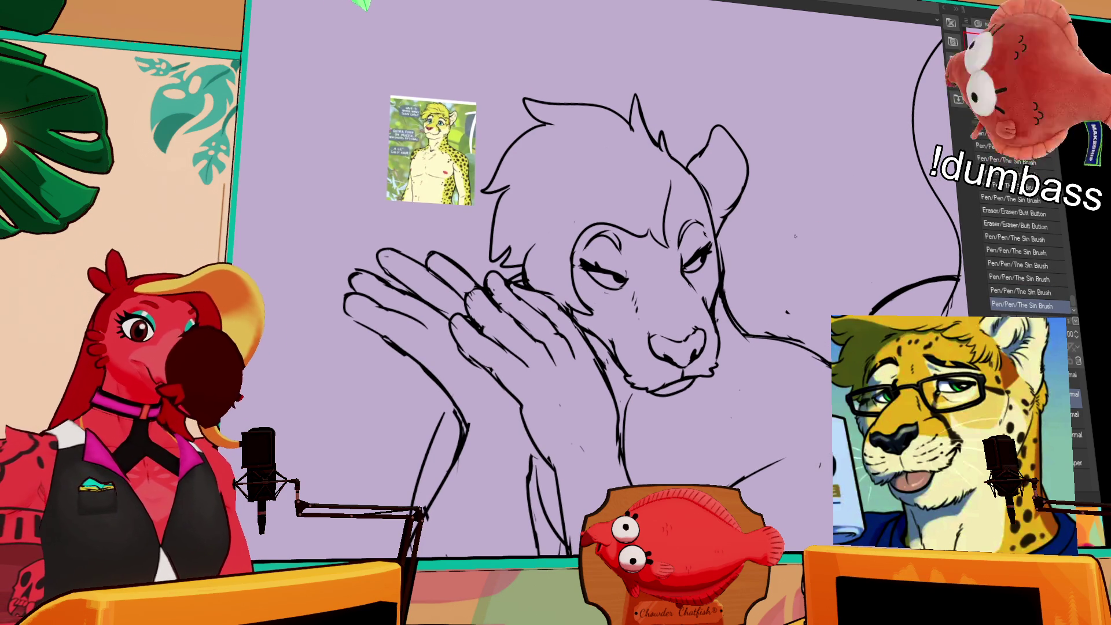
drag(774, 256, 773, 257)
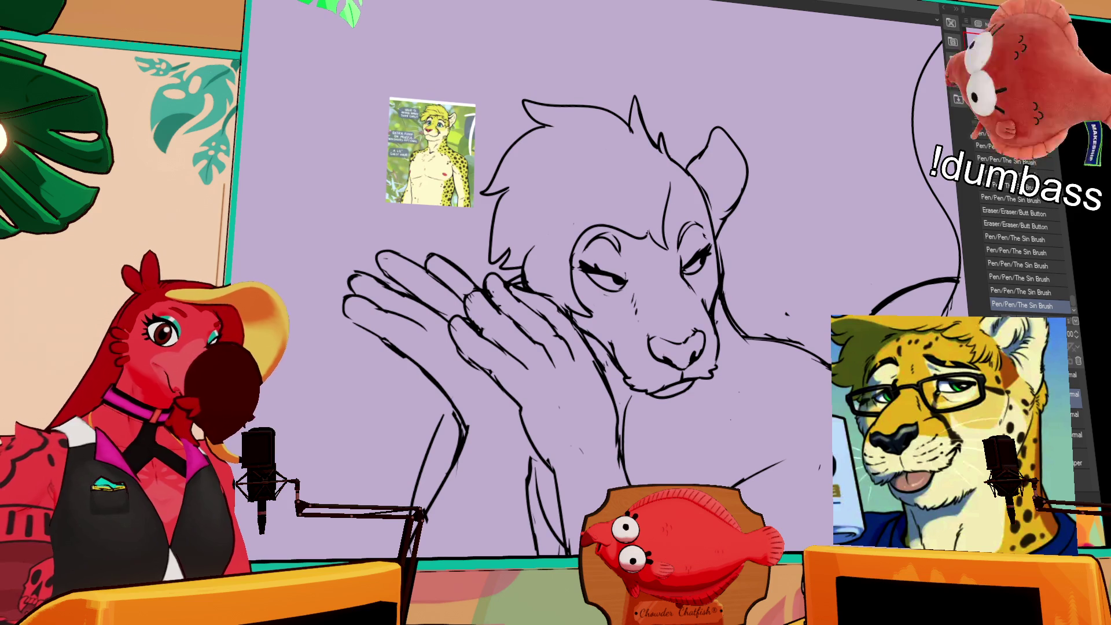
mouse_move(587, 277)
mouse_down()
mouse_move(624, 290)
mouse_move(610, 270)
mouse_move(625, 283)
mouse_up()
key(ctrl+z)
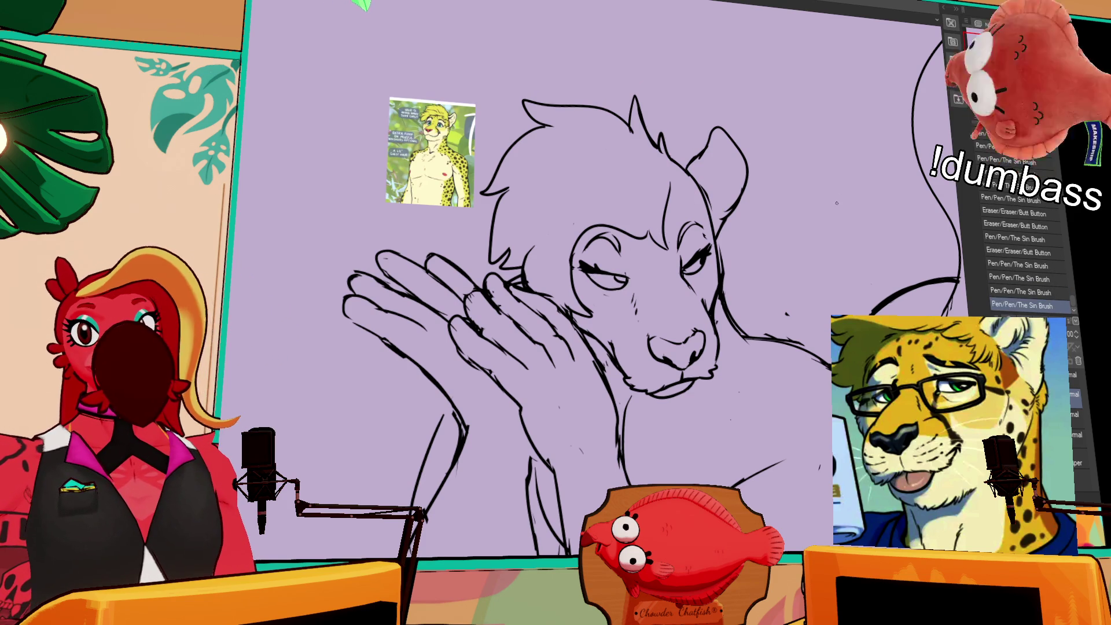
- Settle on the final eye stroke and add short strokes at both eyes
scroll(745, 256, down, 1)
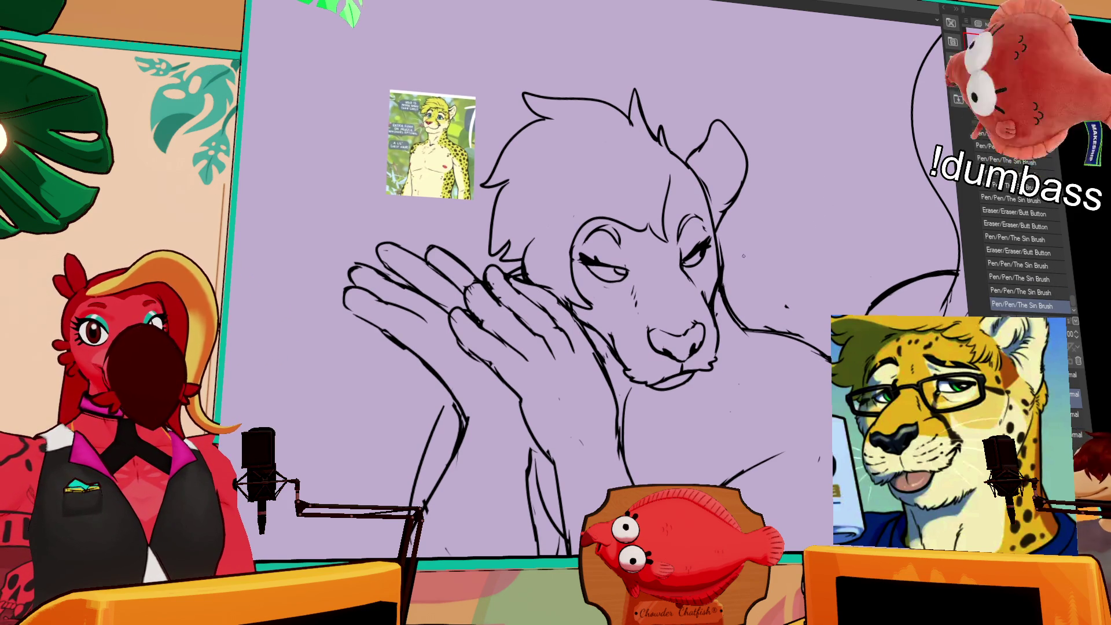
scroll(744, 256, down, 1)
key(ctrl+z)
key(ctrl+y)
key(ctrl+z)
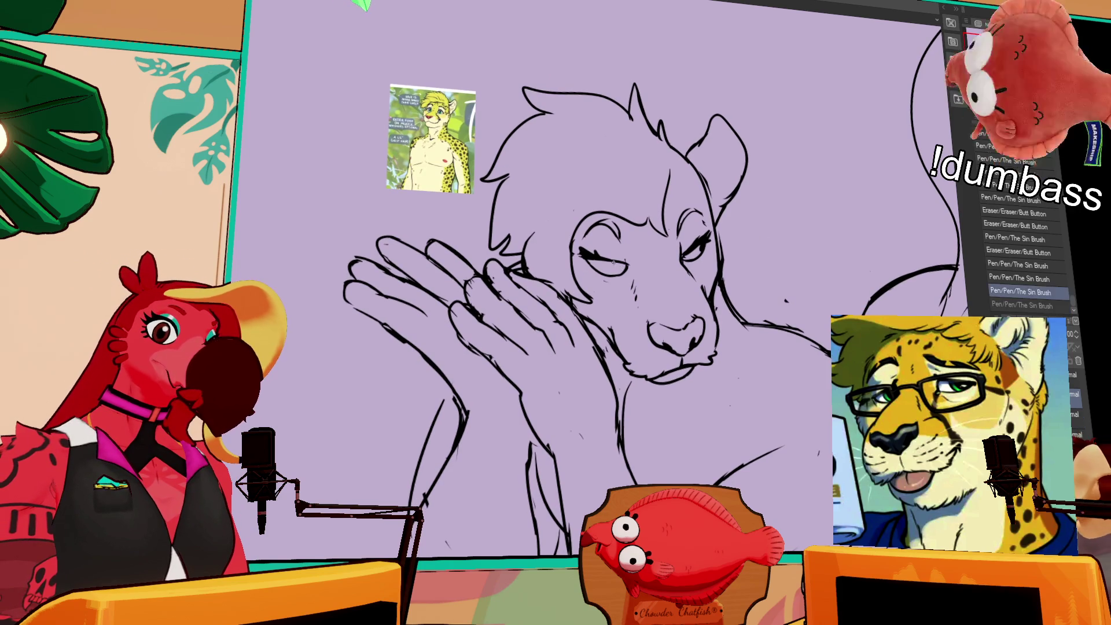
key(ctrl+y)
drag(700, 245, 696, 252)
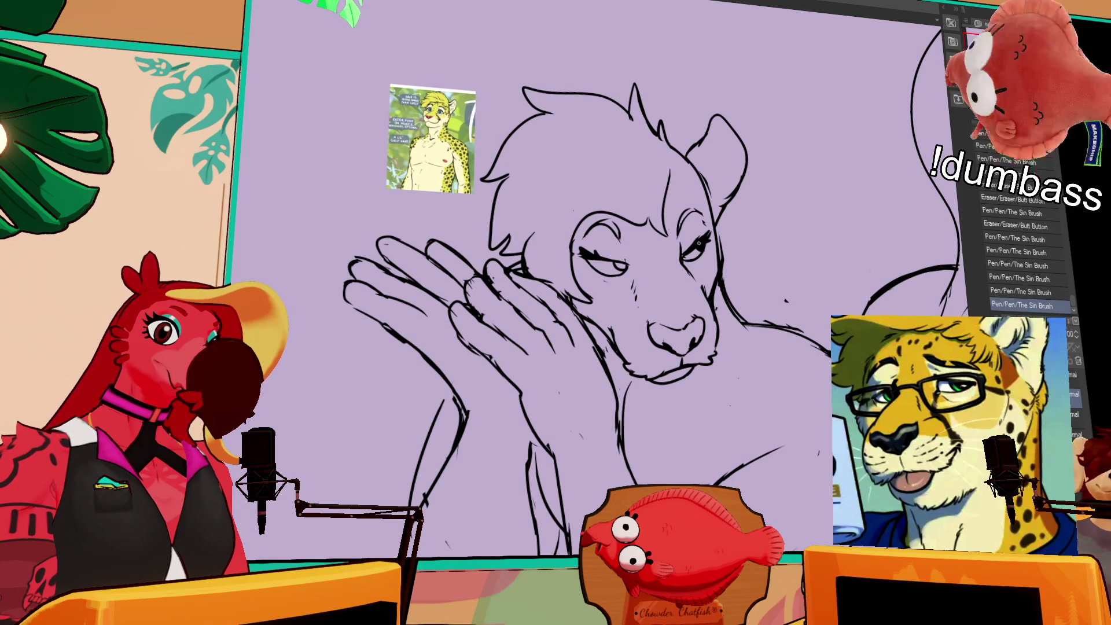
mouse_move(617, 262)
mouse_down()
mouse_move(637, 244)
mouse_move(608, 286)
mouse_move(608, 262)
mouse_up()
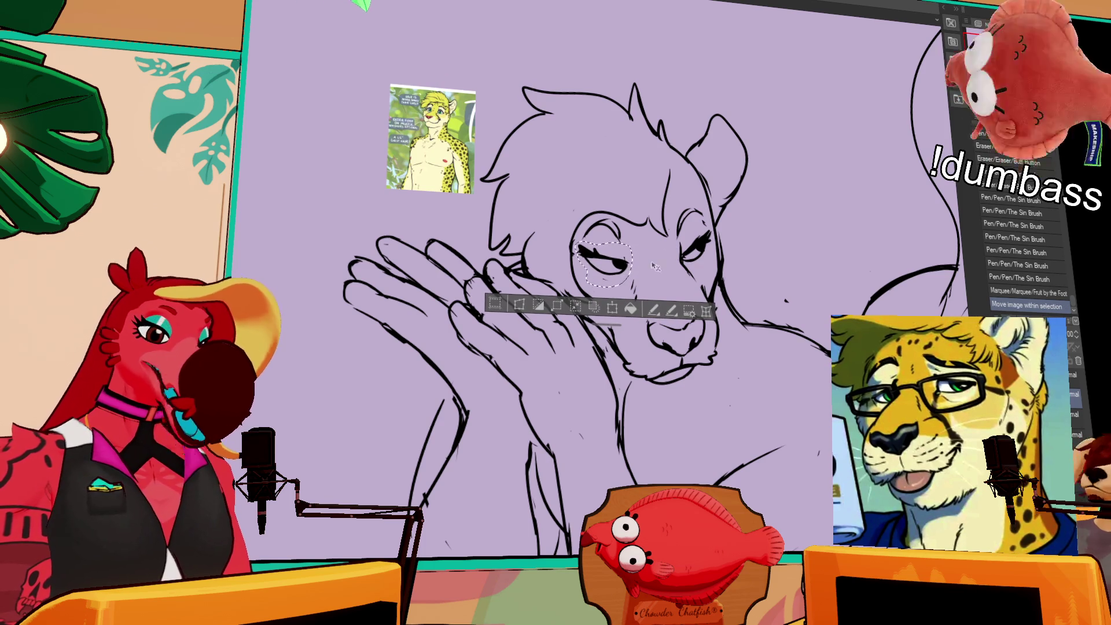
- Erase and touch up small bits of the nose and mouth lines
key(ctrl+d)
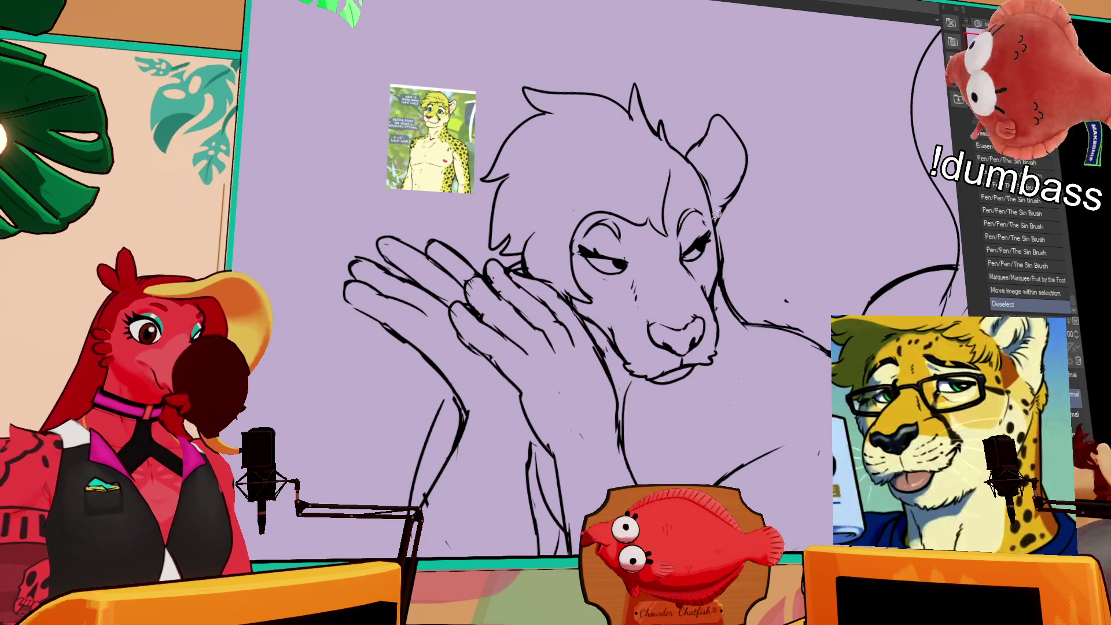
mouse_move(714, 334)
mouse_down()
mouse_move(713, 325)
mouse_move(718, 346)
mouse_move(721, 334)
mouse_move(670, 348)
mouse_up()
drag(670, 345, 672, 354)
mouse_move(703, 318)
mouse_down()
mouse_move(690, 315)
mouse_move(698, 307)
mouse_up()
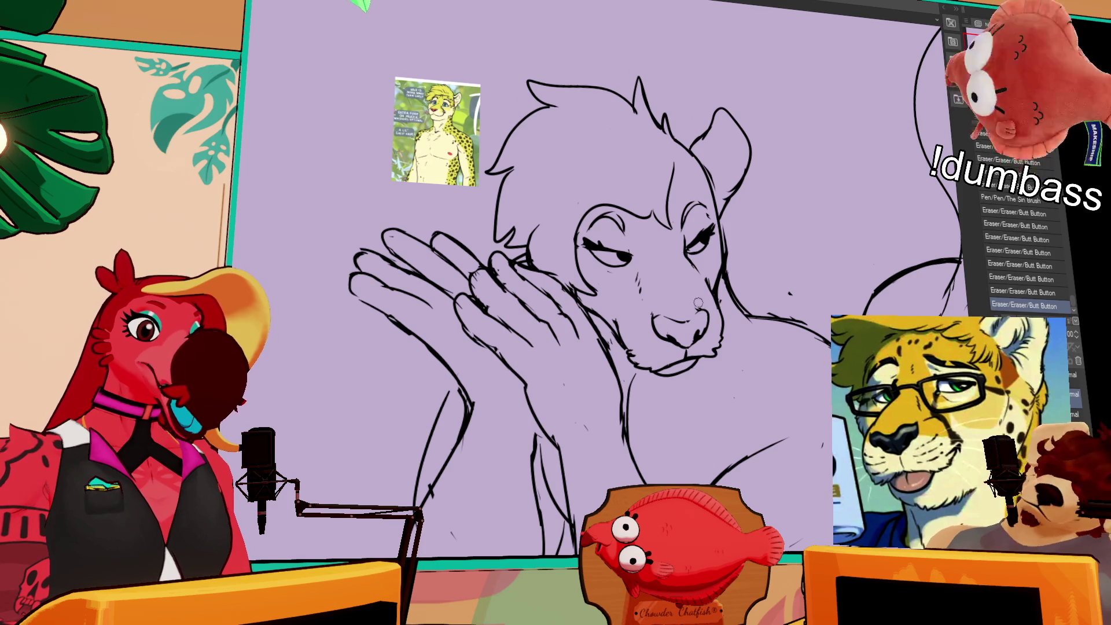
key(ctrl+z)
- Nudge the nose area, erase marks around it, and retouch the right eye
mouse_move(696, 345)
mouse_down()
mouse_move(646, 327)
mouse_move(717, 302)
mouse_move(691, 356)
mouse_up()
key(ctrl+d)
drag(692, 350, 674, 362)
key(ctrl+z)
key(ctrl+y)
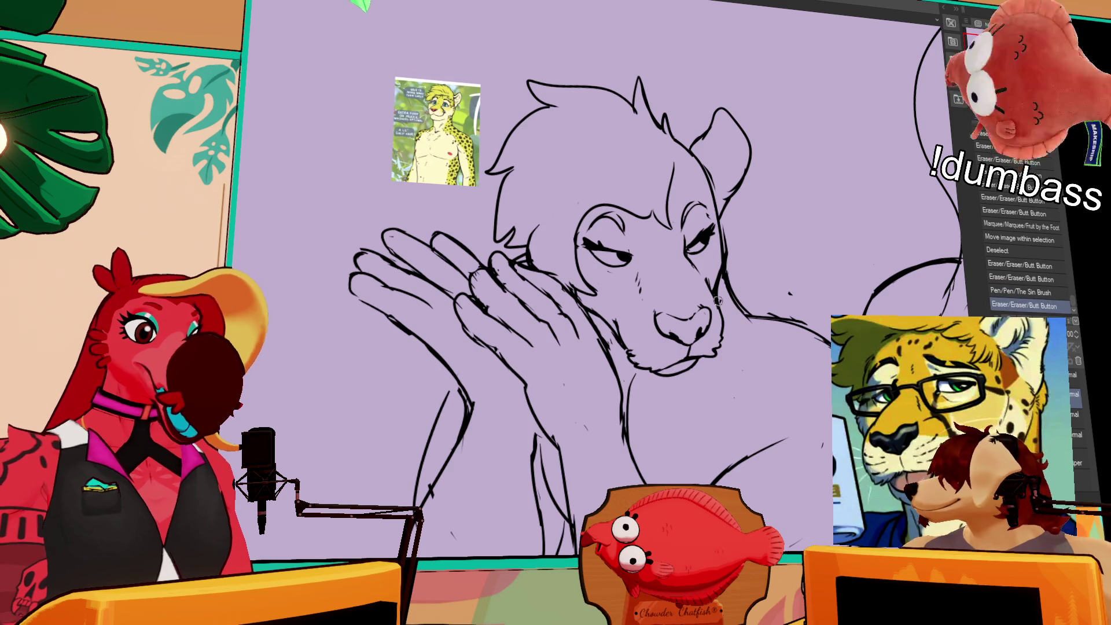
drag(703, 278, 711, 287)
key(ctrl+z)
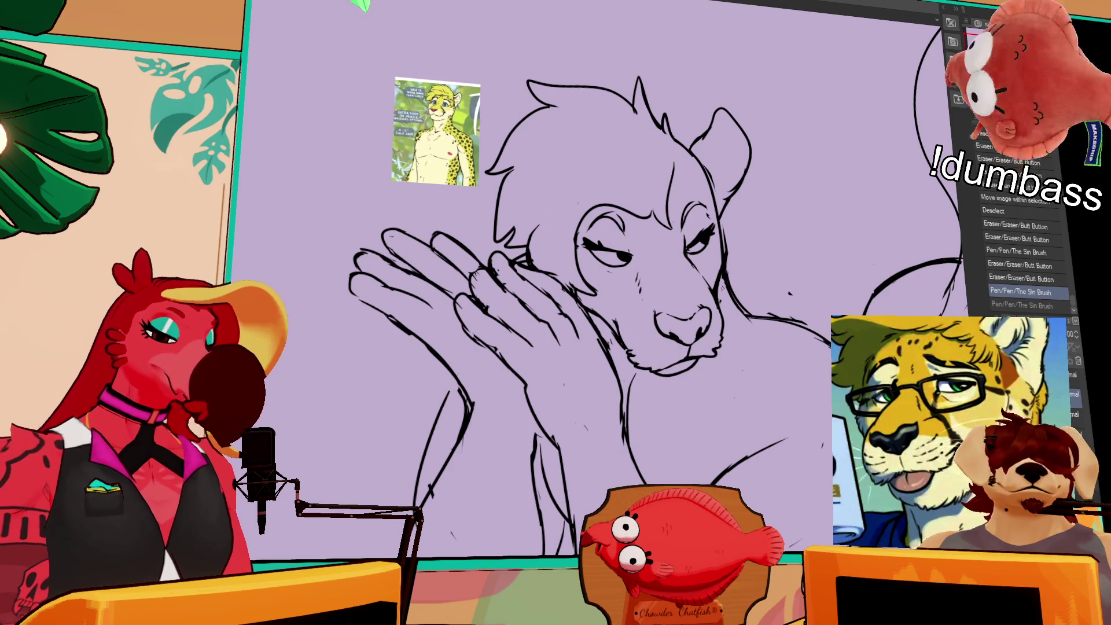
- Resize the lassoed muzzle and chin with Scale/Rotate, then touch up the chin
mouse_move(695, 357)
mouse_down()
mouse_move(654, 356)
mouse_move(709, 296)
mouse_move(704, 350)
mouse_up()
click(690, 396)
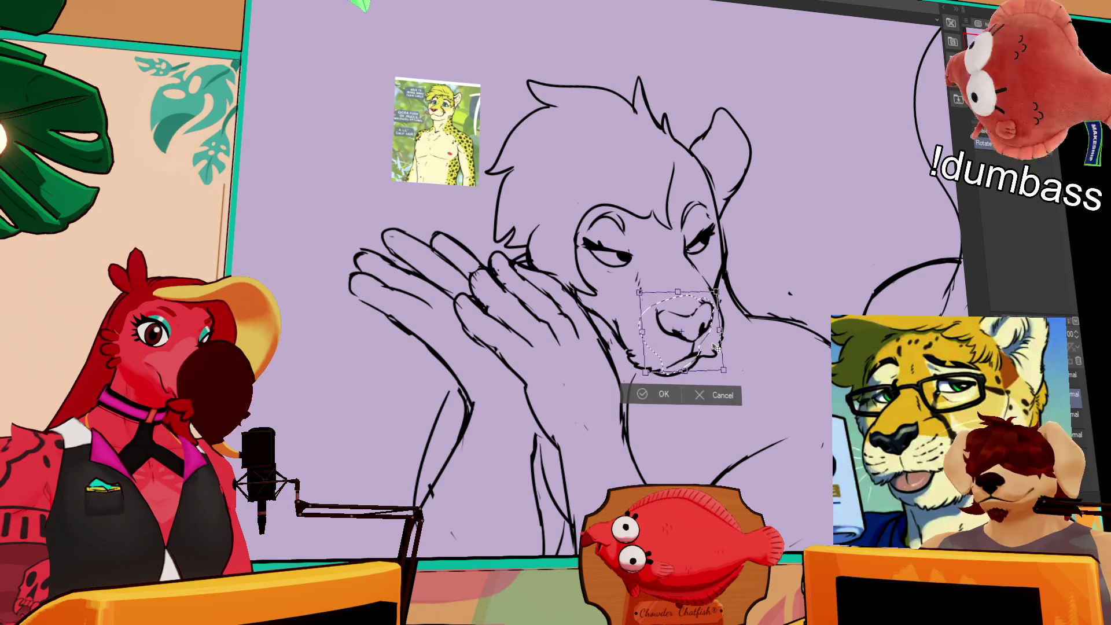
key(Return)
key(ctrl+d)
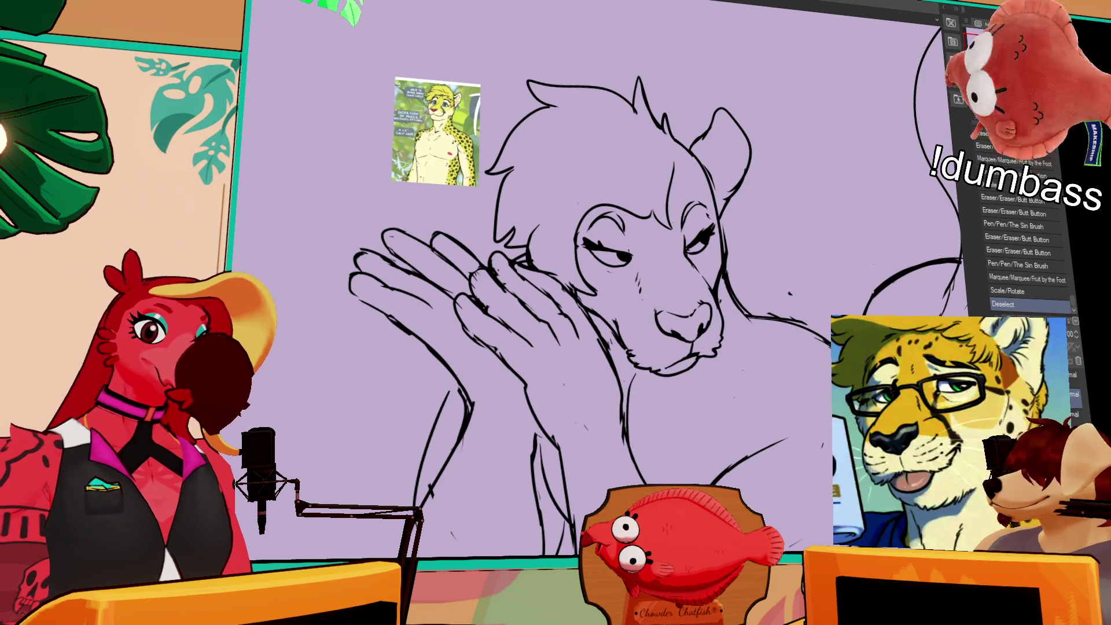
mouse_move(660, 369)
mouse_down()
mouse_move(681, 380)
mouse_move(698, 358)
mouse_up()
- Revise the strokes beside the left and right eyes, discarding unwanted ones
drag(777, 313, 777, 320)
key(ctrl+z)
drag(595, 264, 620, 254)
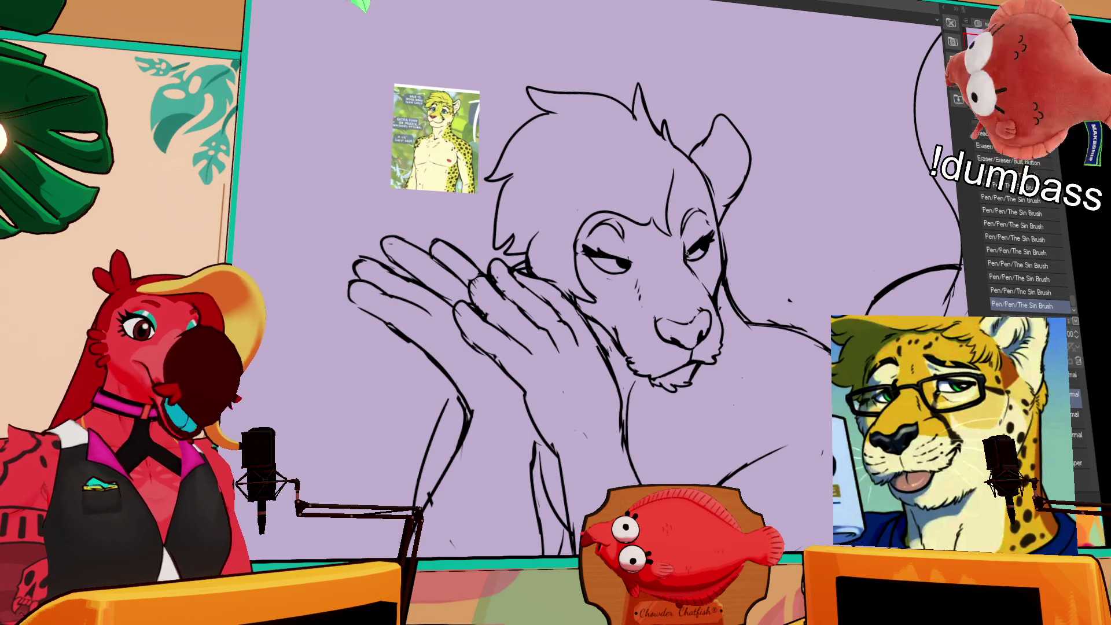
drag(702, 239, 718, 226)
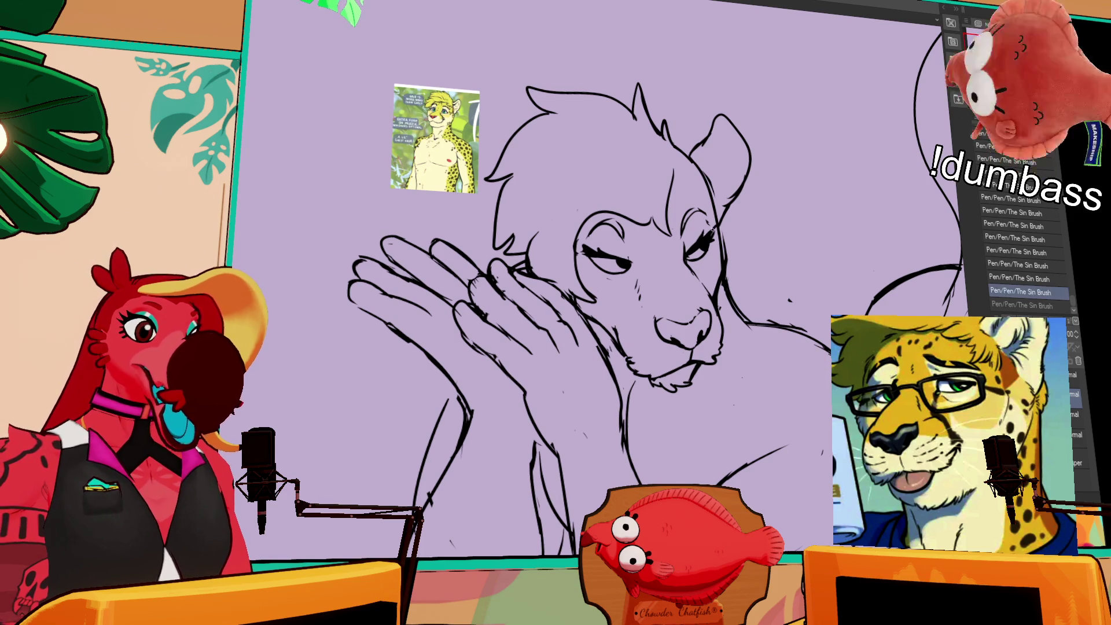
key(ctrl+z)
- Remove a mark near the right eye and draw the body contours below the head
drag(802, 216, 810, 261)
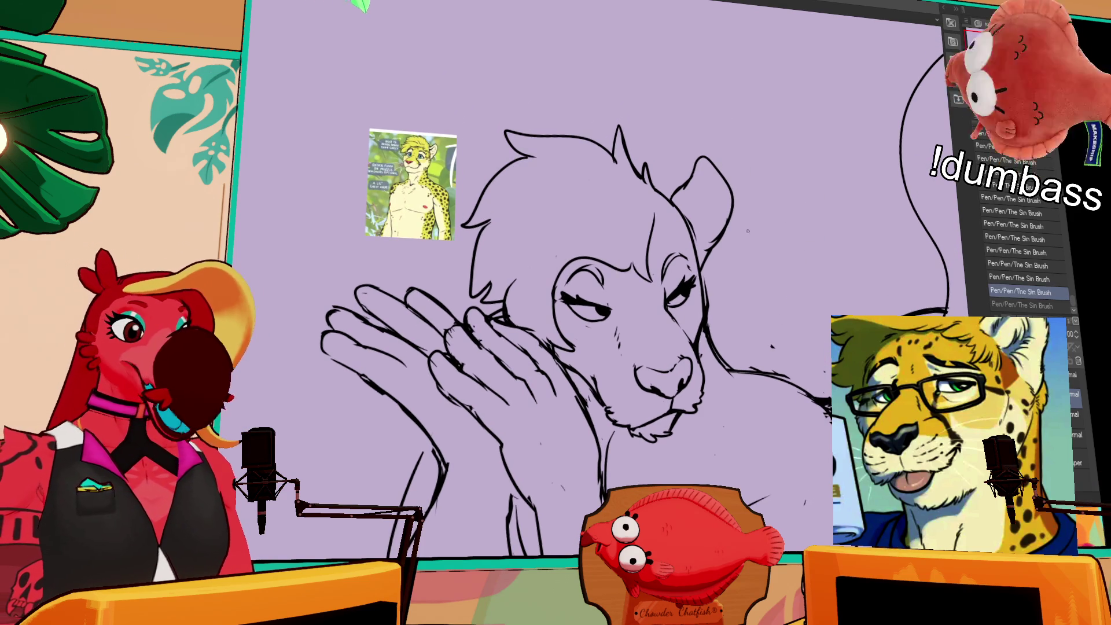
drag(695, 264, 602, 278)
key(ctrl+z)
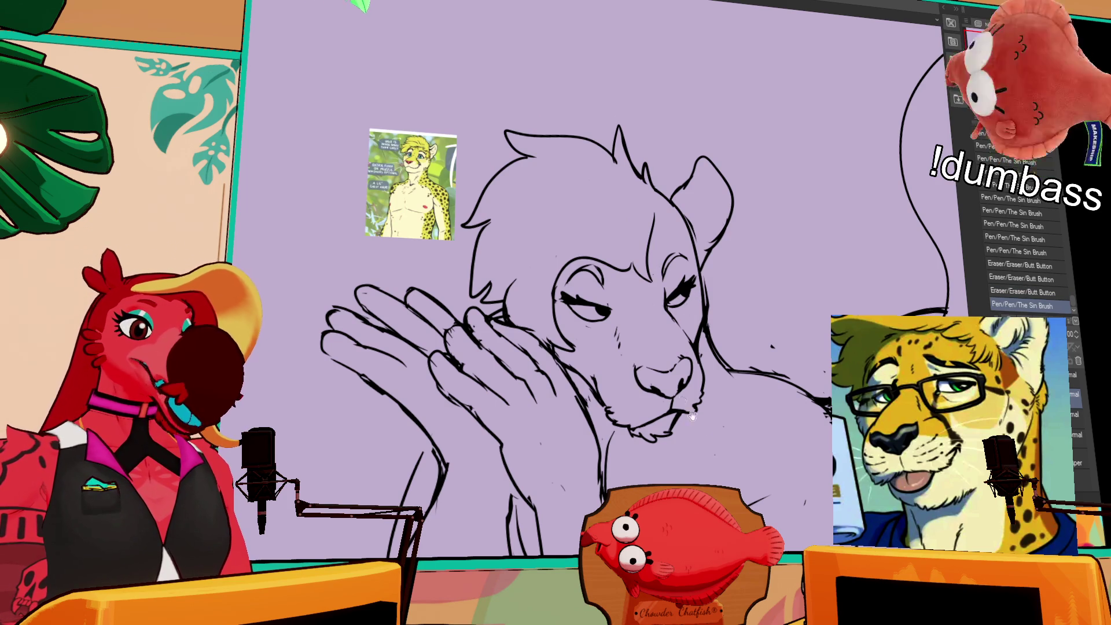
drag(682, 399, 670, 290)
drag(672, 457, 674, 449)
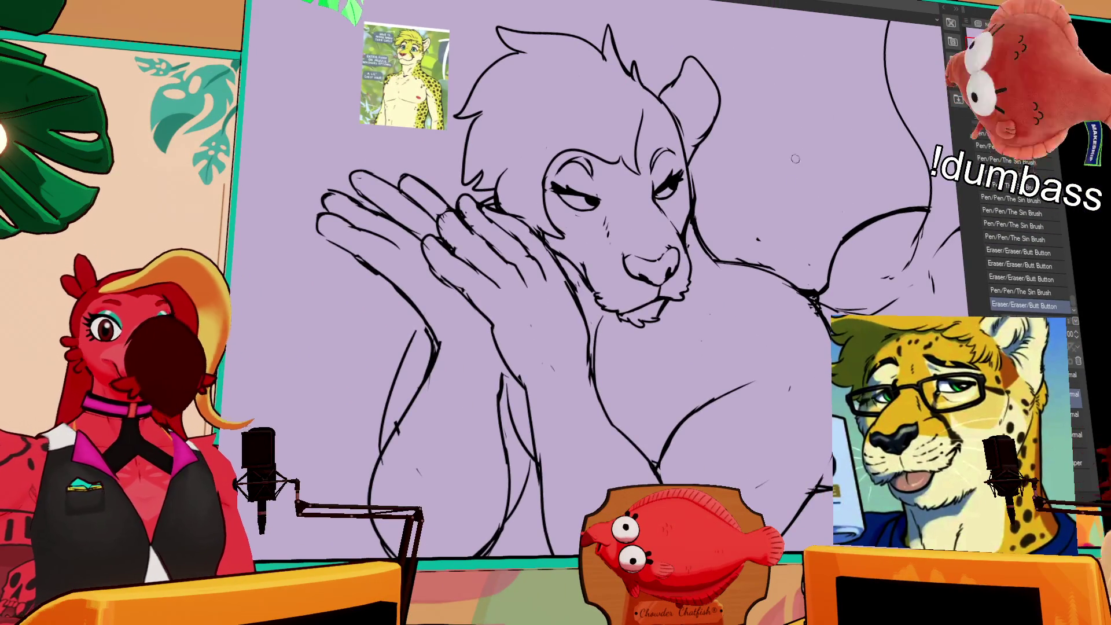
- Erase and touch up the body lines below the head
scroll(804, 143, down, 3)
mouse_move(747, 209)
mouse_down()
mouse_move(764, 211)
mouse_move(735, 206)
mouse_move(773, 204)
mouse_move(799, 226)
mouse_up()
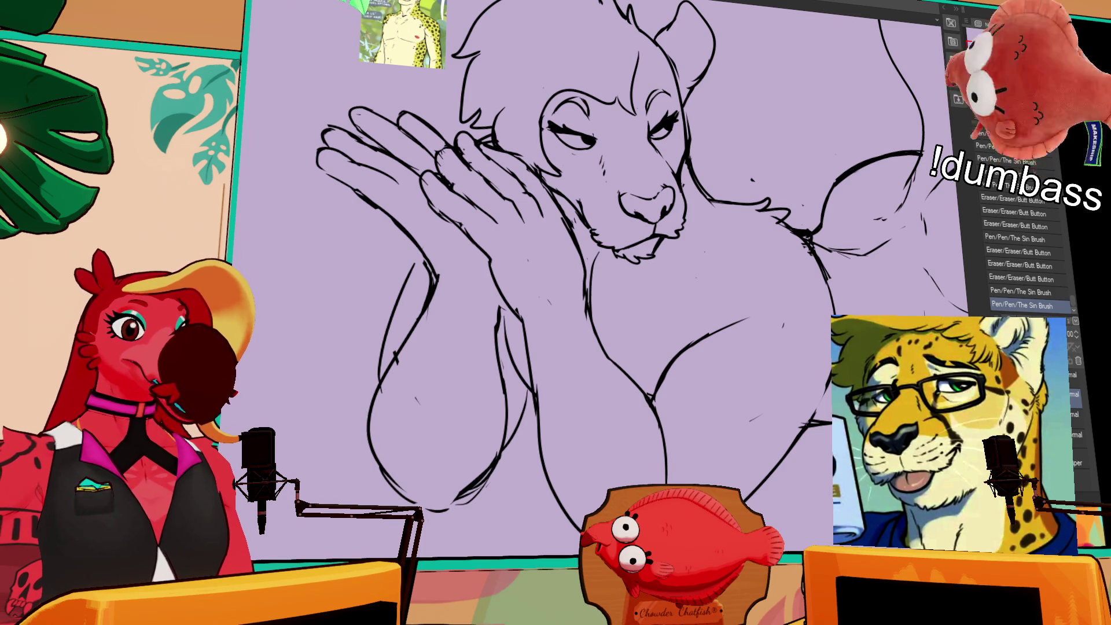
mouse_move(719, 321)
mouse_down()
mouse_move(692, 344)
mouse_move(740, 318)
mouse_move(760, 317)
mouse_move(719, 340)
mouse_move(787, 318)
mouse_up()
drag(744, 403, 717, 365)
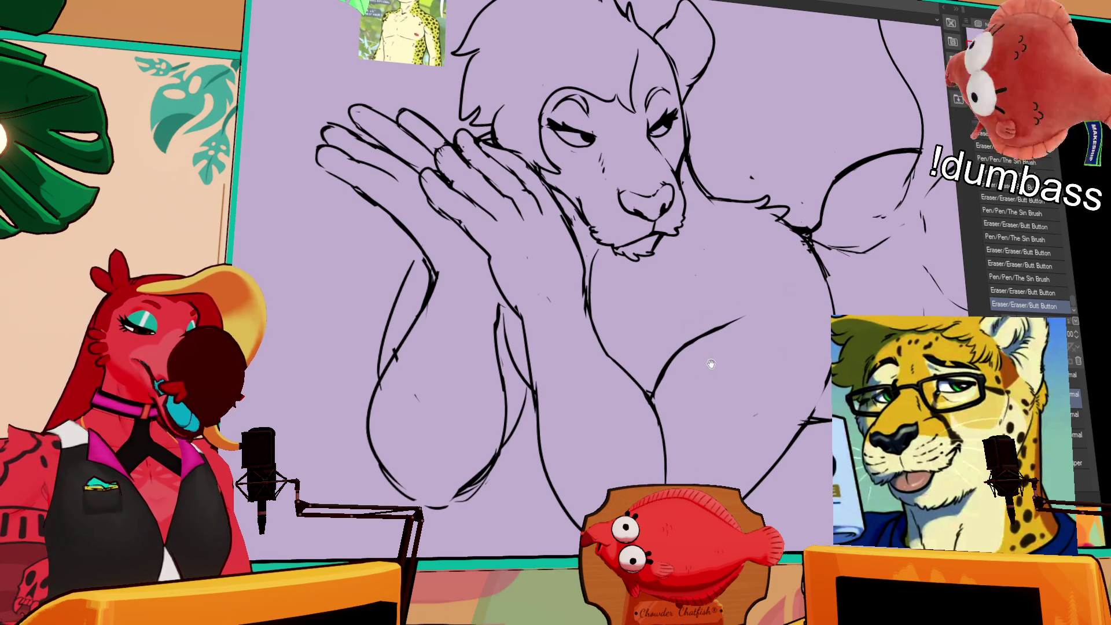
mouse_move(658, 394)
mouse_down()
mouse_move(660, 379)
mouse_move(660, 389)
mouse_up()
- Restore the redone pen strokes, erase a small bit of line art, and return to the face
key(ctrl+z)
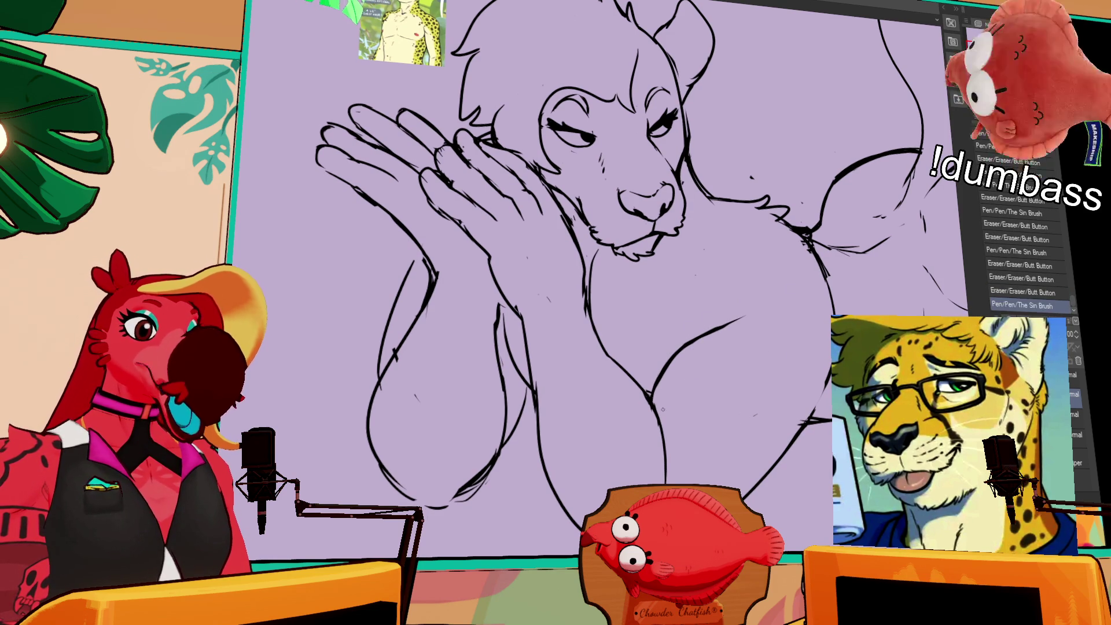
key(ctrl+y)
key(ctrl+z)
key(ctrl+y)
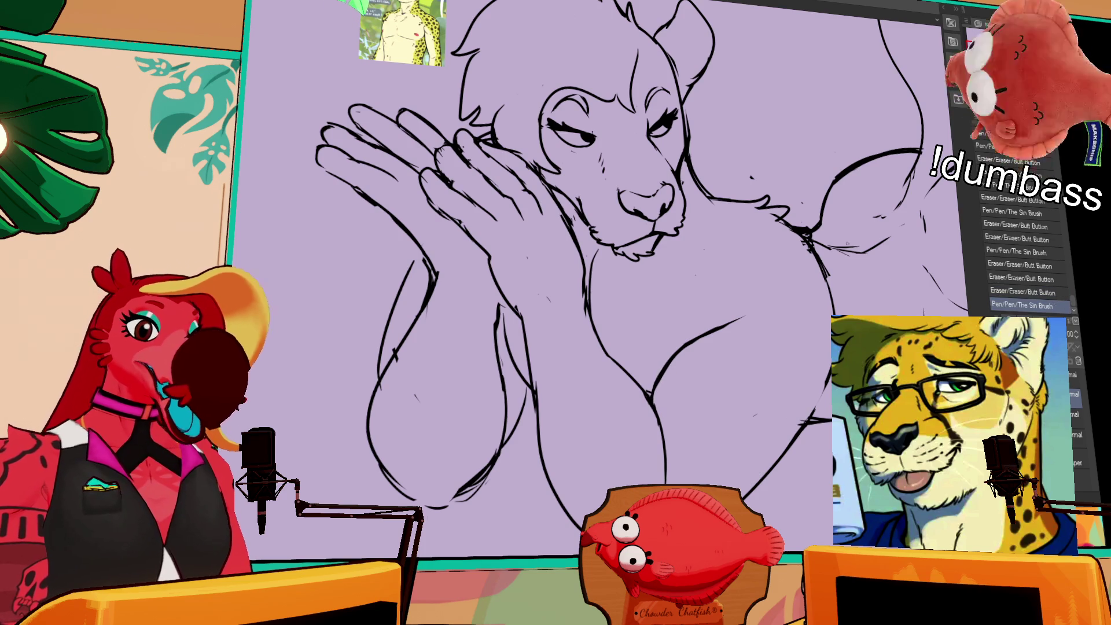
drag(821, 353, 825, 360)
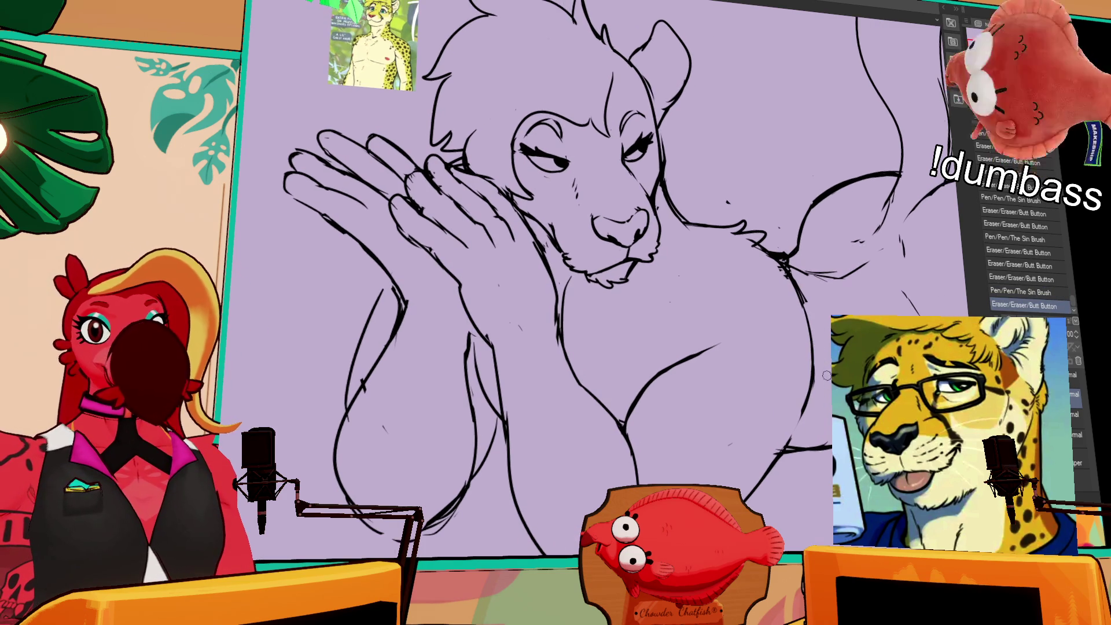
drag(797, 161, 736, 271)
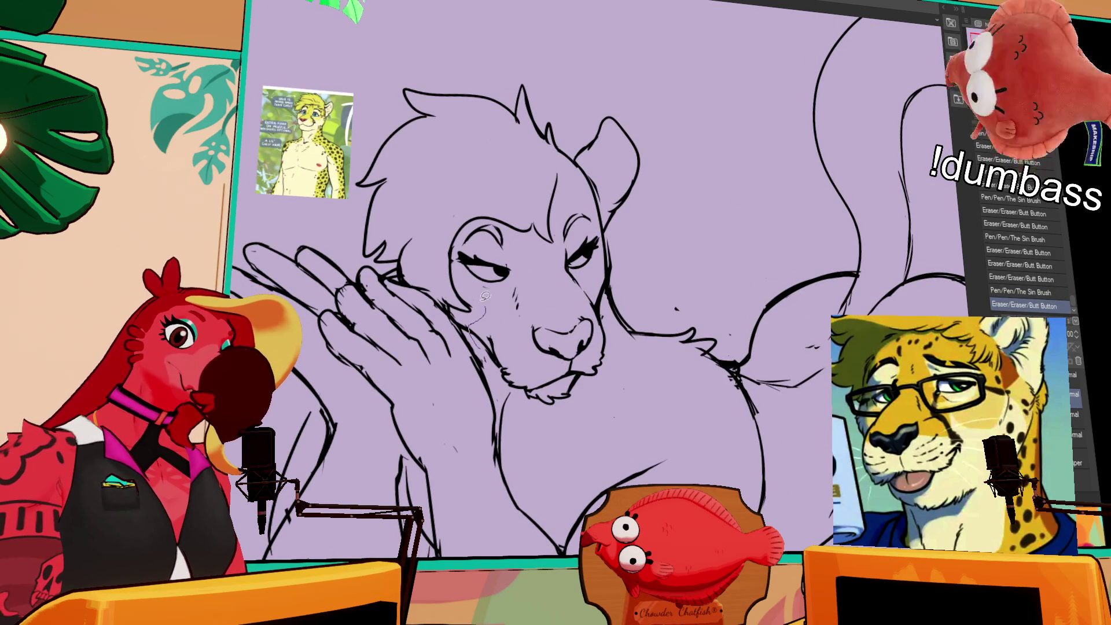
- Lasso the cat's face and nudge it slightly right and up with Scale/Rotate
mouse_move(584, 194)
mouse_down()
mouse_move(605, 299)
mouse_move(550, 422)
mouse_move(510, 387)
mouse_up()
click(546, 450)
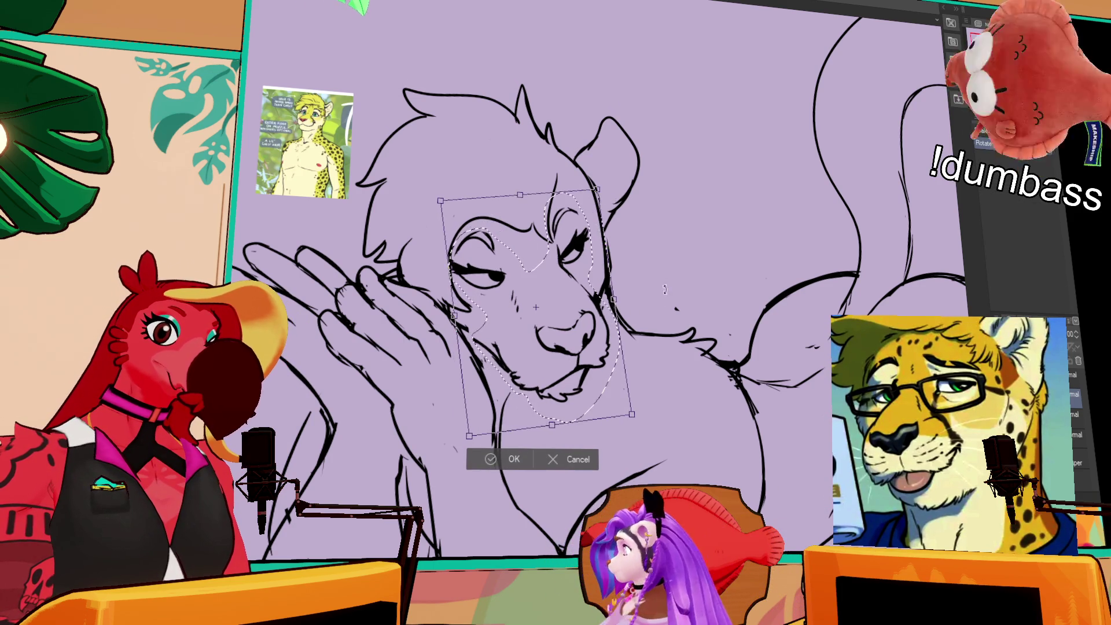
drag(670, 284, 673, 283)
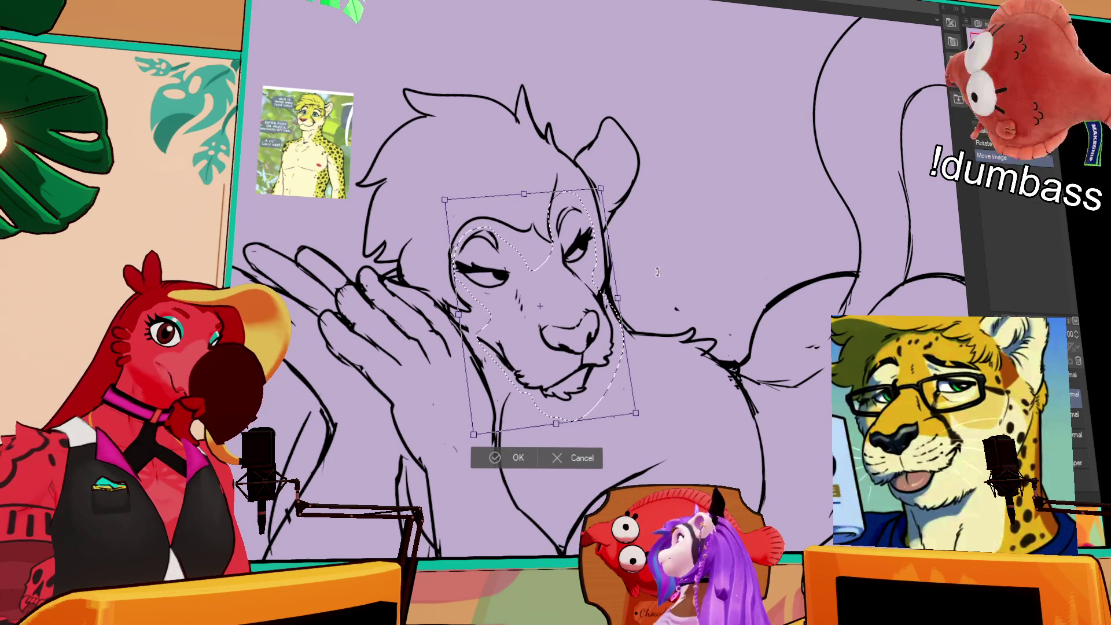
drag(612, 323, 613, 322)
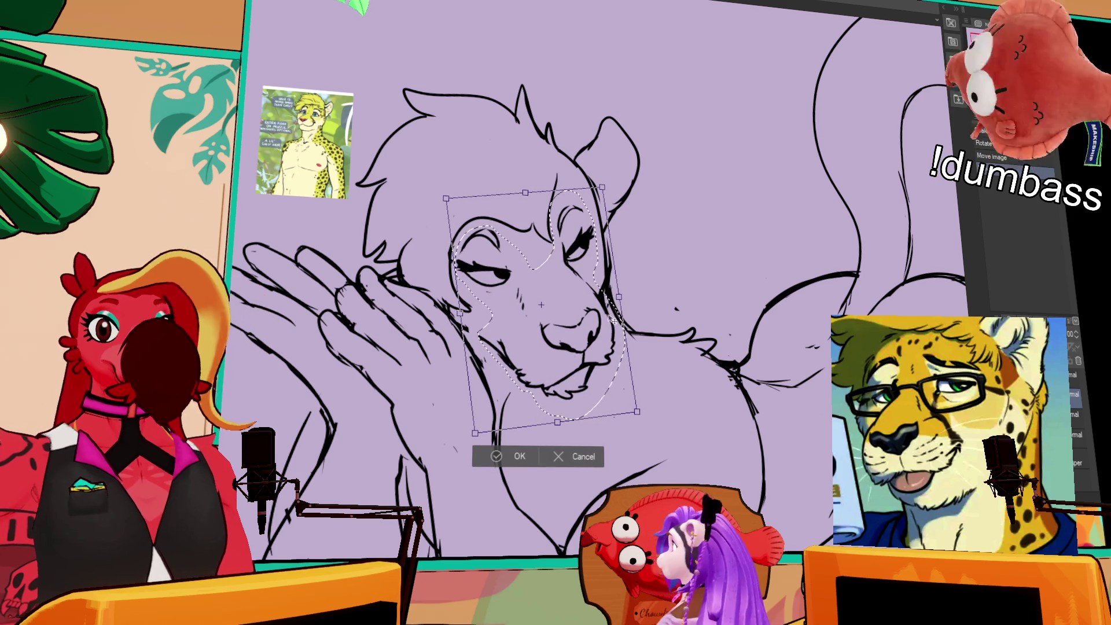
key(Return)
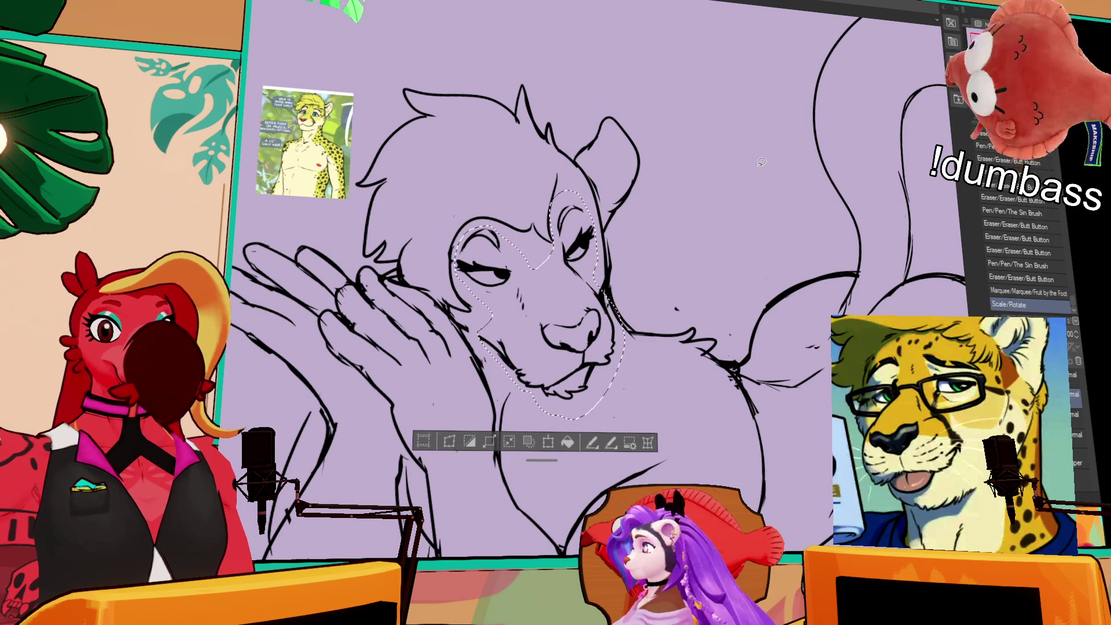
key(ctrl+d)
- Retouch the cheek, redraw the right ear outline, and add fur strokes inside it
drag(474, 338, 480, 351)
drag(471, 350, 499, 364)
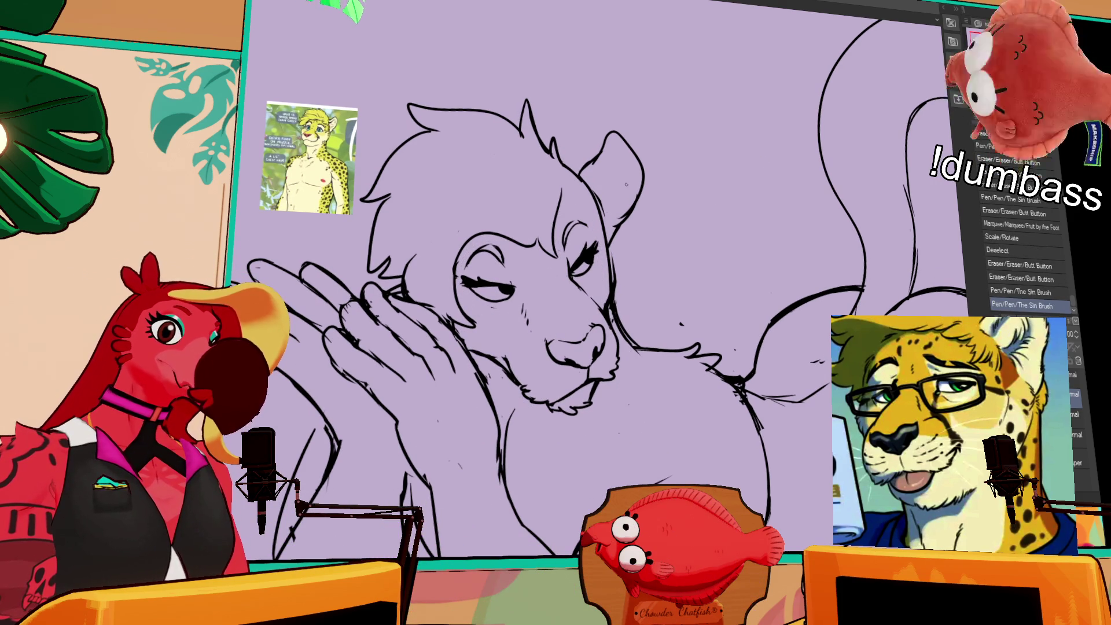
mouse_move(606, 142)
mouse_down()
mouse_move(598, 149)
mouse_move(641, 197)
mouse_move(636, 140)
mouse_move(638, 214)
mouse_move(622, 209)
mouse_move(635, 208)
mouse_up()
mouse_move(631, 159)
mouse_down()
mouse_move(619, 229)
mouse_move(599, 215)
mouse_up()
drag(605, 204, 600, 214)
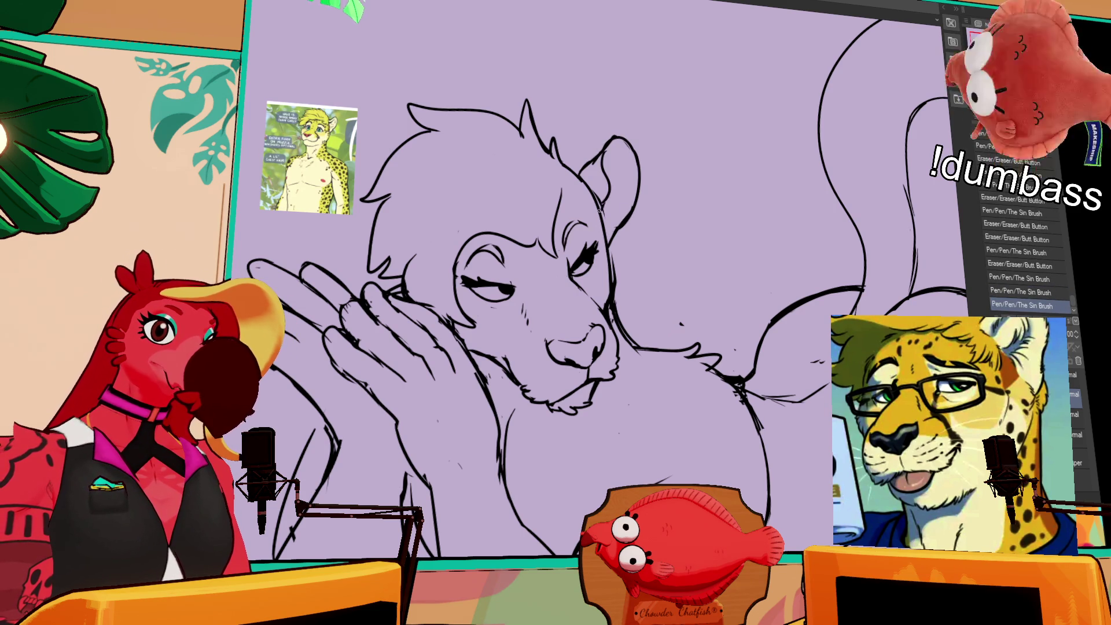
drag(618, 177, 631, 188)
drag(618, 177, 630, 187)
- Redraw and darken the hair strokes on top of the head
drag(582, 227, 644, 259)
key(ctrl+z)
mouse_move(518, 184)
mouse_down()
mouse_move(466, 249)
mouse_move(457, 309)
mouse_up()
key(ctrl+z)
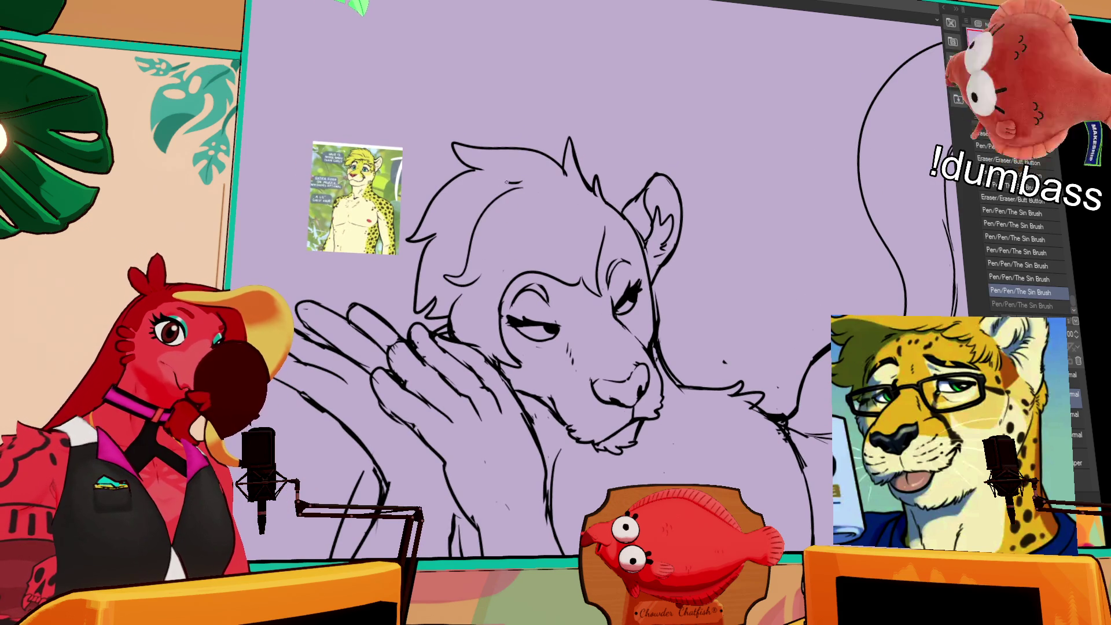
key(ctrl+y)
drag(424, 265, 441, 232)
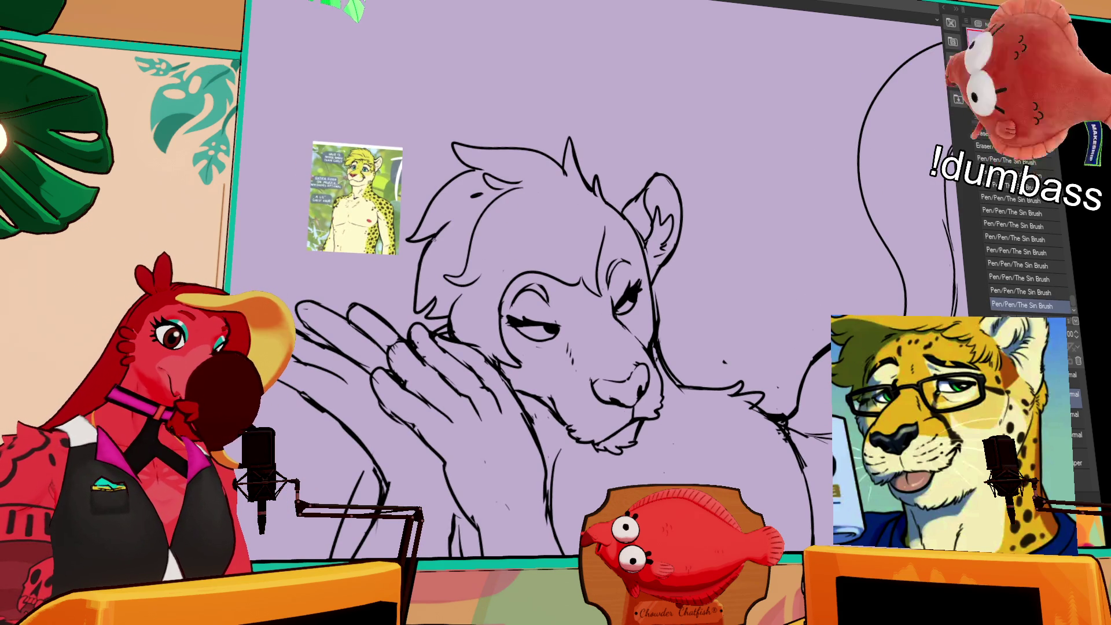
drag(433, 302, 443, 273)
drag(708, 225, 731, 221)
drag(431, 249, 426, 298)
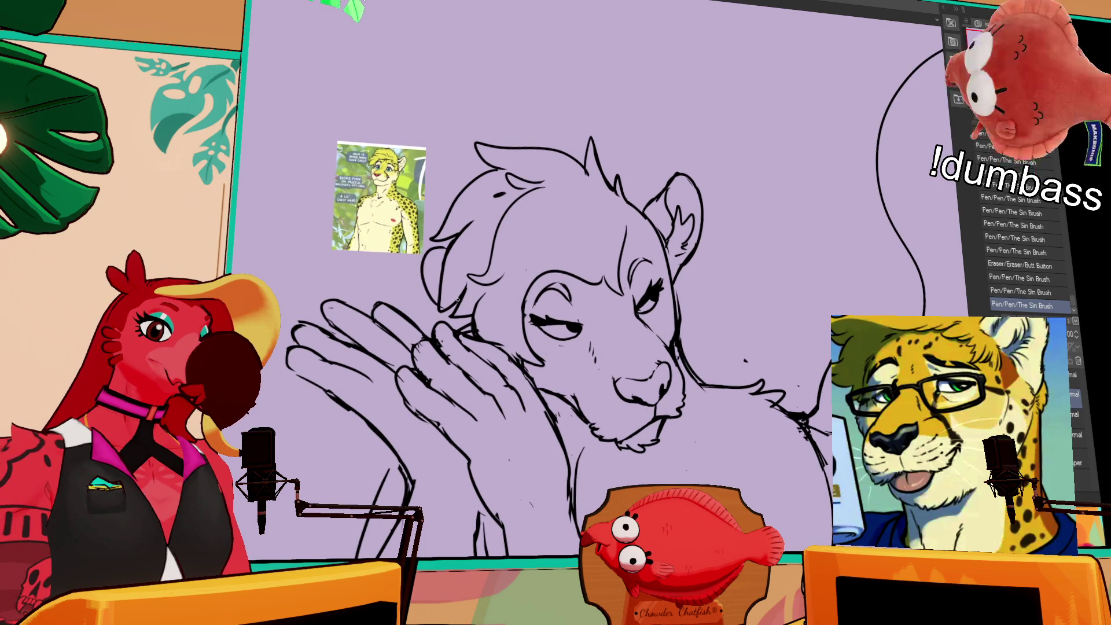
key(ctrl+z)
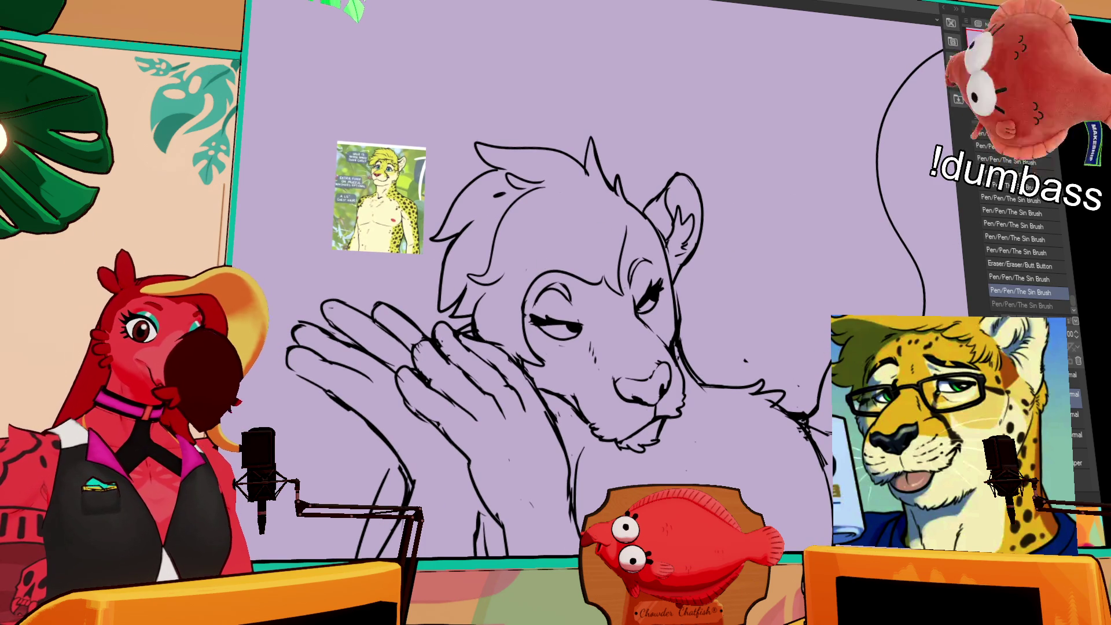
- Draw a rounded left ear with The Sin Brush and erase marks near the shoulder
drag(379, 197, 992, 316)
drag(447, 216, 438, 285)
key(ctrl+z)
drag(438, 218, 435, 285)
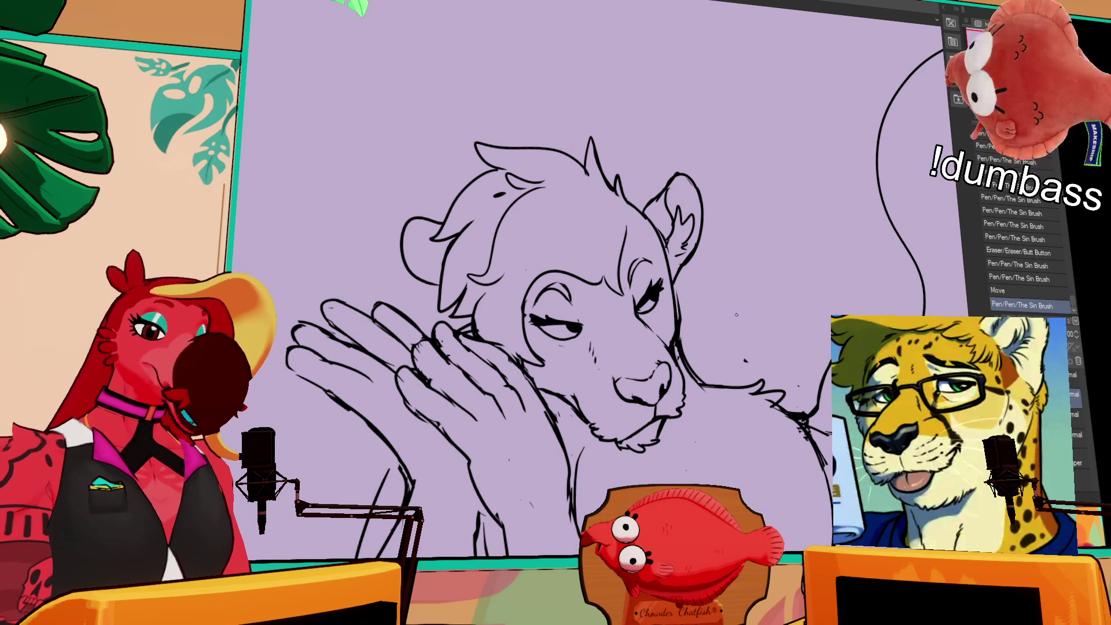
drag(799, 394, 785, 367)
click(777, 379)
- Erase the stray marks around the shoulder and along the neck with the Butt Button eraser
click(794, 374)
click(782, 364)
click(784, 367)
click(776, 372)
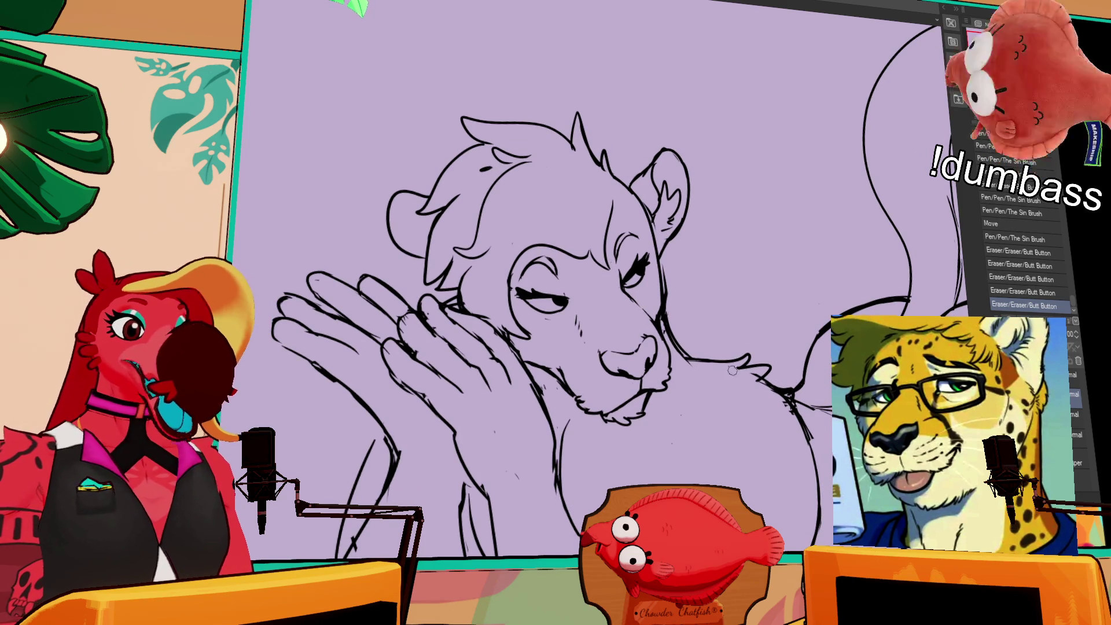
click(672, 315)
click(670, 309)
click(669, 292)
click(666, 272)
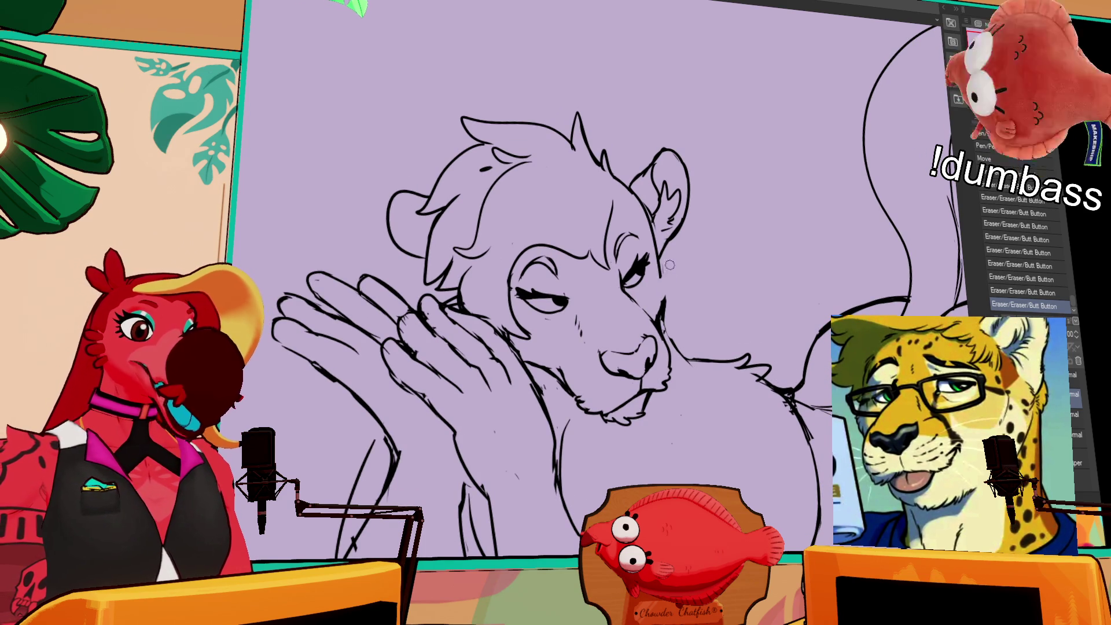
- Redraw the neck line with the pen and clean up around it
drag(670, 272, 667, 298)
key(ctrl+z)
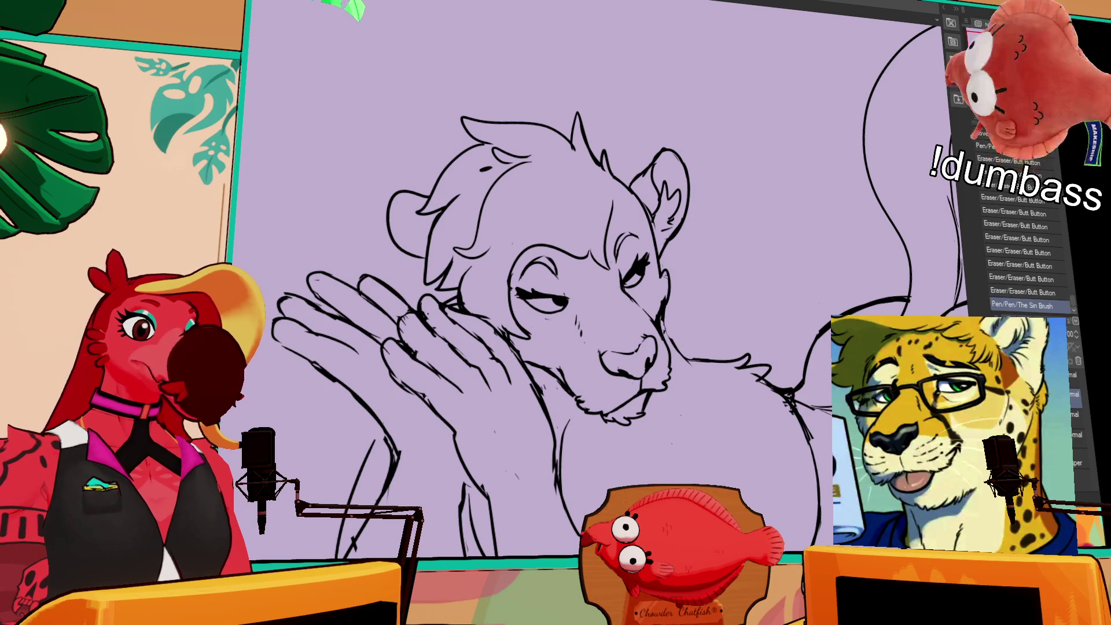
key(ctrl+y)
key(ctrl+z)
key(ctrl+y)
drag(661, 297, 659, 308)
mouse_move(660, 307)
mouse_down()
mouse_move(692, 364)
mouse_move(684, 360)
mouse_move(728, 337)
mouse_up()
scroll(706, 377, down, 2)
drag(678, 419, 686, 428)
key(ctrl+z)
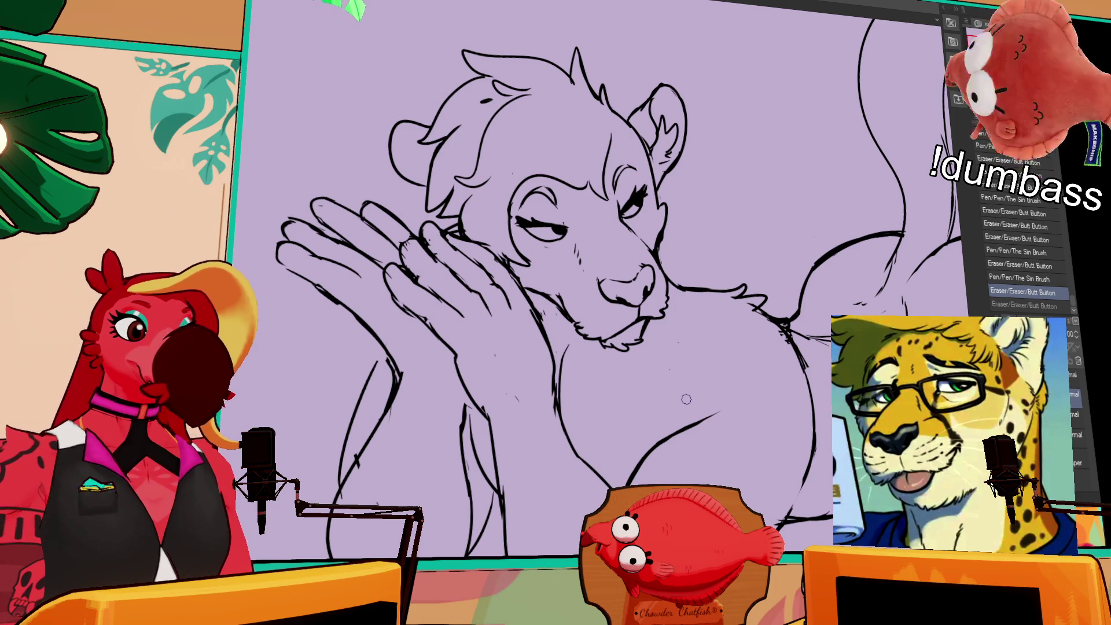
- Replace the chest line with a new stroke and erase leftover chest linework
mouse_move(712, 413)
mouse_down()
mouse_move(634, 454)
mouse_move(632, 483)
mouse_move(729, 407)
mouse_up()
key(ctrl+z)
key(ctrl+z)
mouse_move(630, 483)
mouse_down()
mouse_move(680, 431)
mouse_move(730, 407)
mouse_up()
mouse_move(659, 450)
mouse_down()
mouse_move(630, 483)
mouse_move(712, 404)
mouse_up()
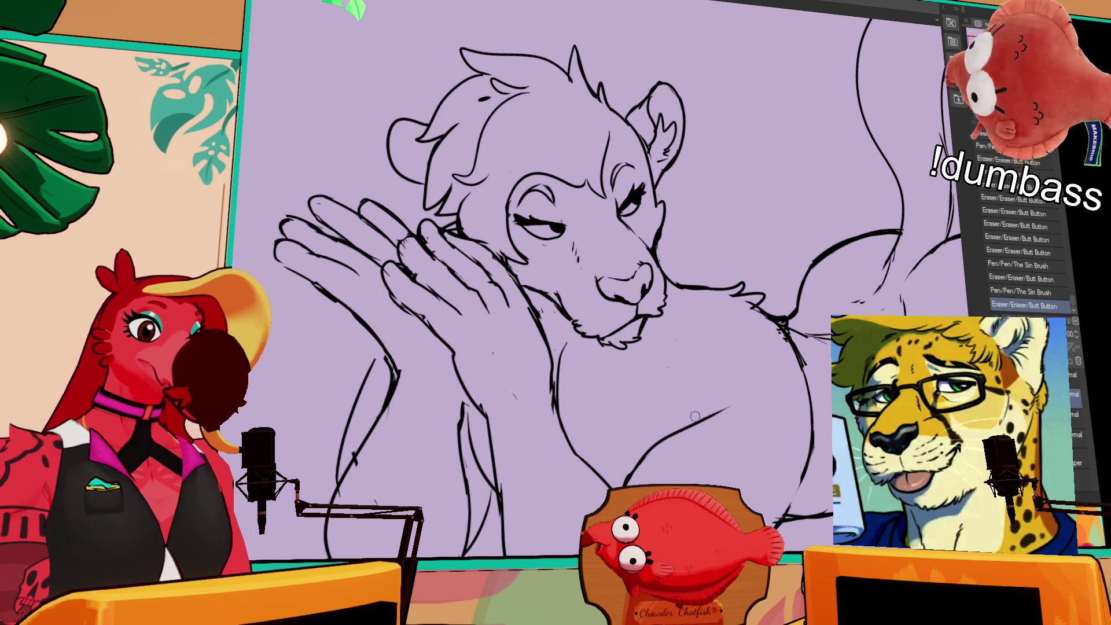
drag(658, 431, 704, 423)
mouse_move(577, 365)
mouse_down()
mouse_move(568, 343)
mouse_move(536, 338)
mouse_up()
mouse_move(466, 399)
mouse_down()
mouse_move(454, 365)
mouse_move(492, 441)
mouse_move(490, 414)
mouse_up()
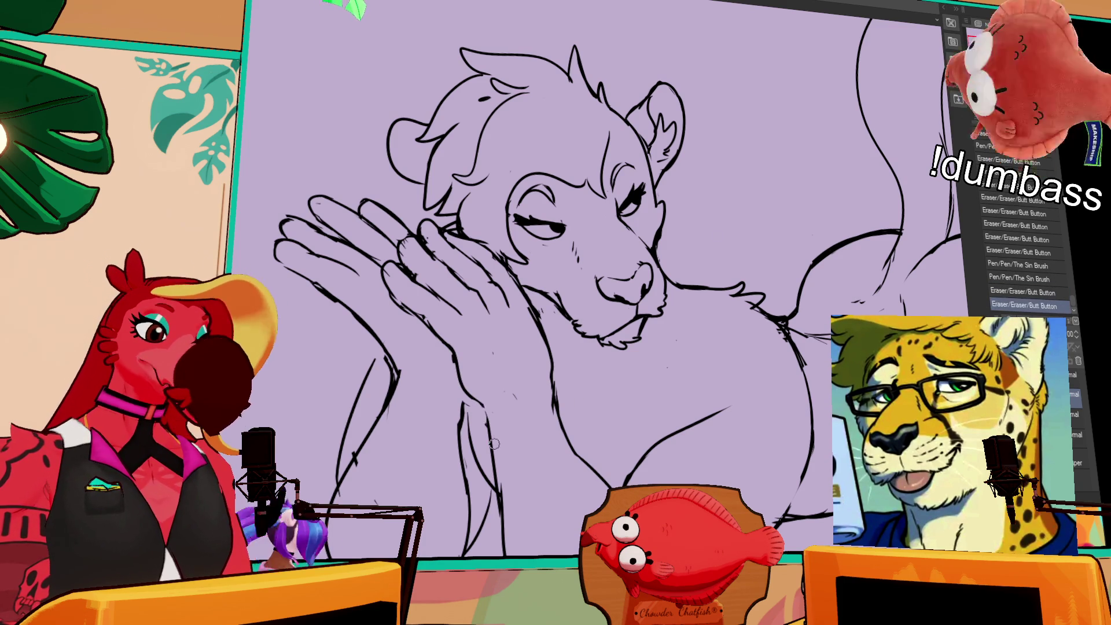
- Redraw the jaw and cheek lines, then lasso the raised left hand for Scale/Rotate
mouse_move(851, 345)
mouse_down()
mouse_move(782, 309)
mouse_move(778, 253)
mouse_up()
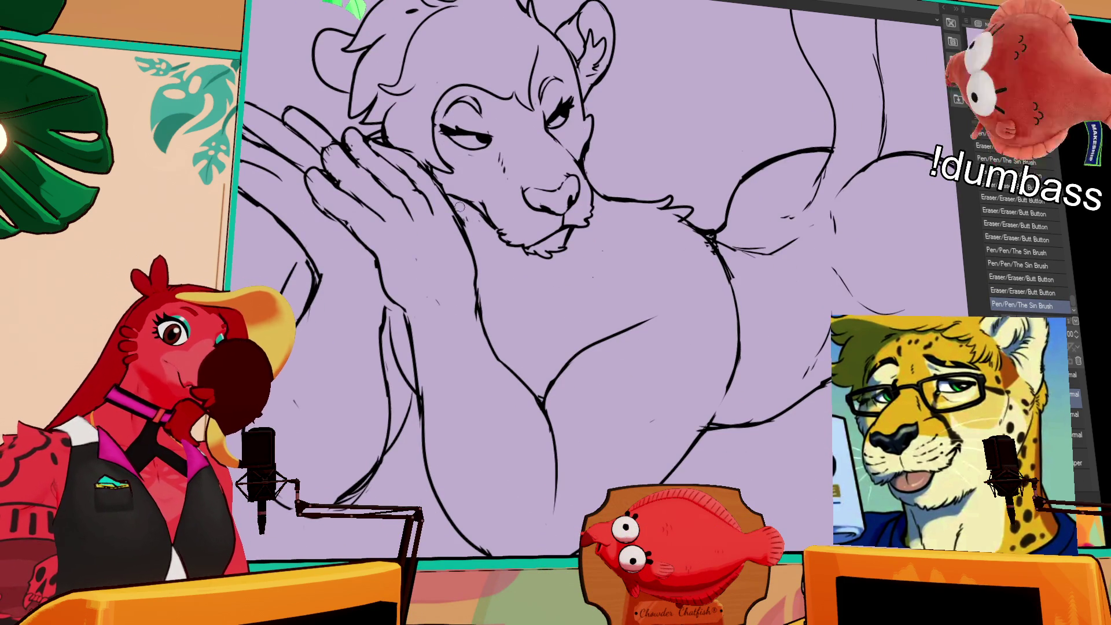
mouse_move(446, 198)
mouse_down()
mouse_move(472, 263)
mouse_move(474, 249)
mouse_up()
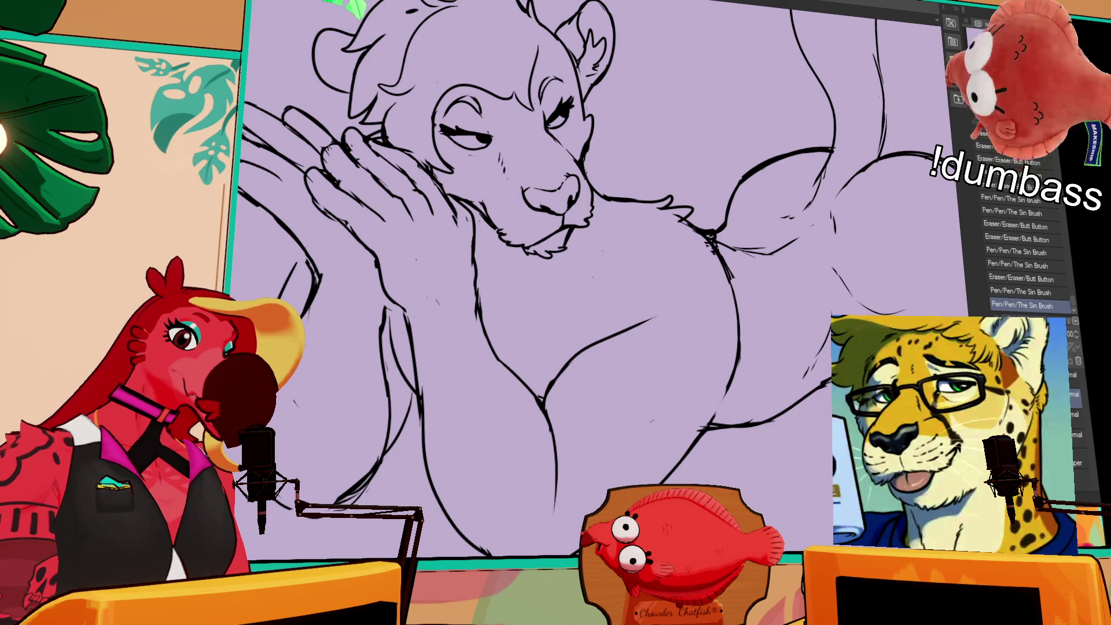
drag(469, 186, 542, 240)
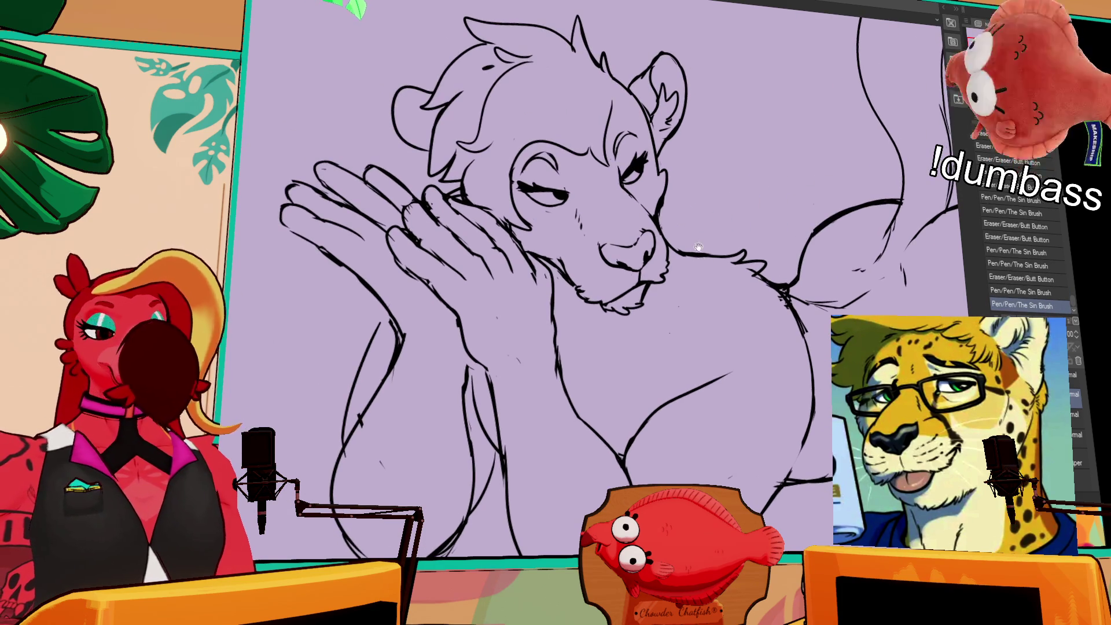
mouse_move(301, 197)
mouse_down()
mouse_move(316, 316)
mouse_move(379, 263)
mouse_move(370, 225)
mouse_up()
key(ctrl+t)
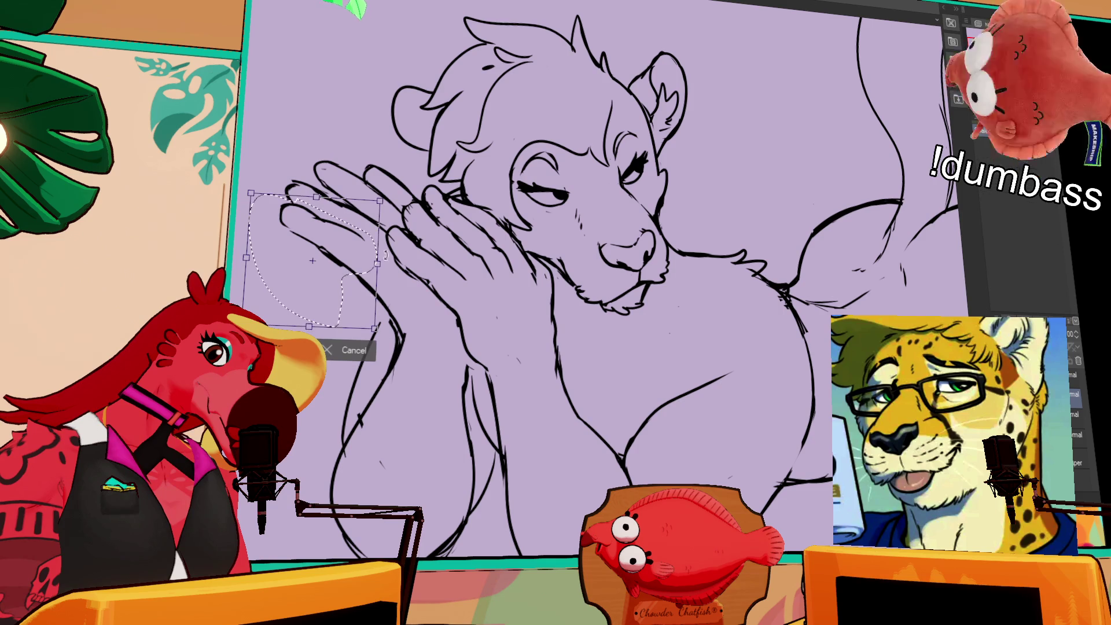
- Tilt the raised left hand counter-clockwise, apply the transform and deselect
mouse_move(449, 237)
mouse_down()
mouse_move(451, 223)
mouse_move(370, 281)
mouse_up()
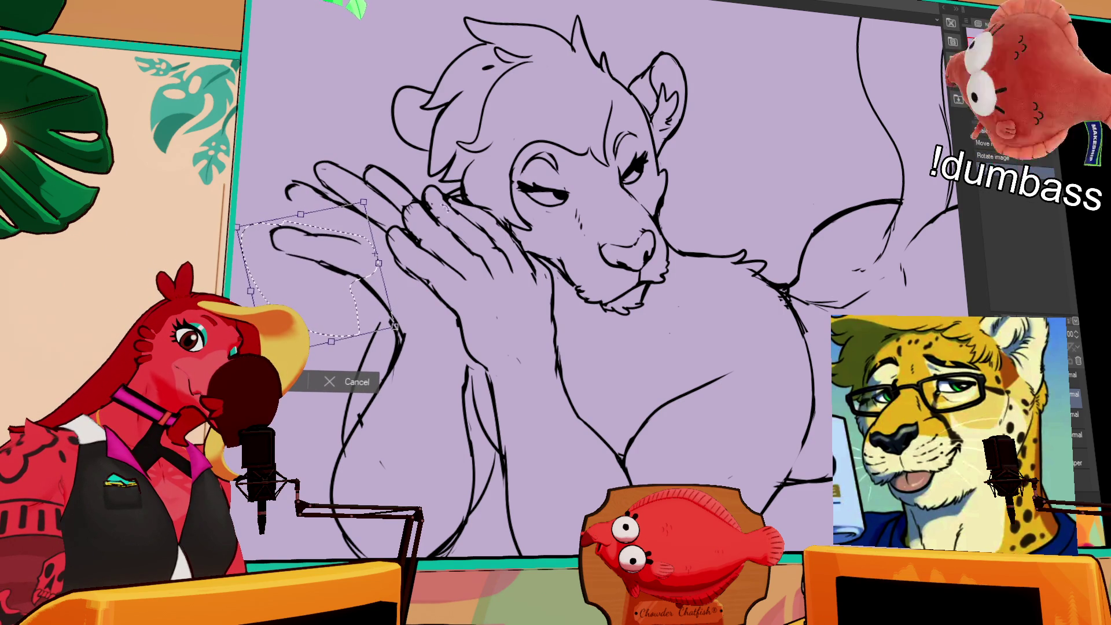
key(Return)
key(ctrl+d)
- Redraw the left hand's fingertips and erase a stray stroke below the hand
mouse_move(534, 228)
mouse_down()
mouse_move(552, 223)
mouse_move(555, 254)
mouse_move(584, 258)
mouse_up()
key(ctrl+z)
key(ctrl+z)
drag(532, 238, 573, 260)
drag(538, 248, 559, 260)
drag(625, 286, 634, 295)
drag(560, 300, 616, 320)
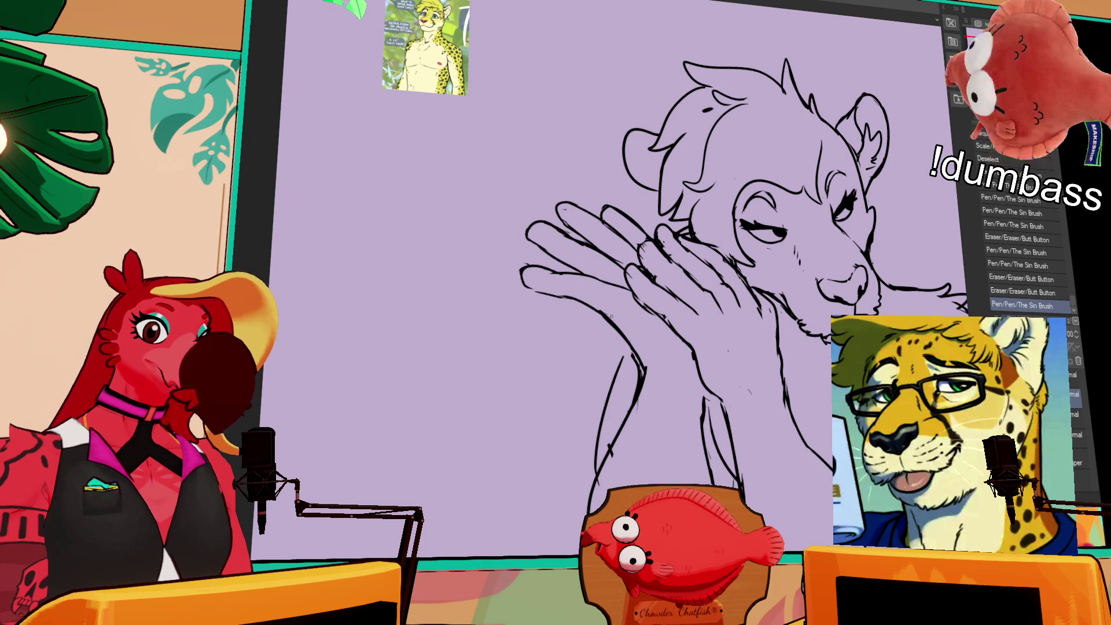
- Touch up the linework near the raised hands and erase a small bit
drag(764, 234, 737, 200)
drag(582, 247, 586, 250)
drag(585, 249, 592, 255)
mouse_move(854, 298)
mouse_down()
mouse_move(805, 266)
mouse_move(779, 215)
mouse_up()
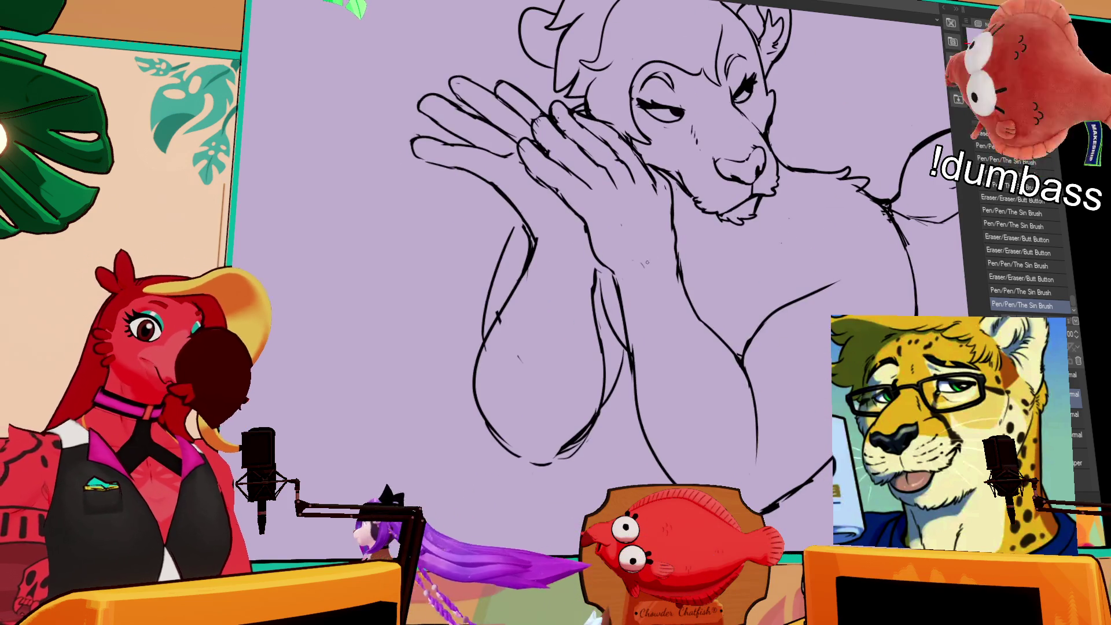
key(ctrl+z)
drag(594, 257, 599, 264)
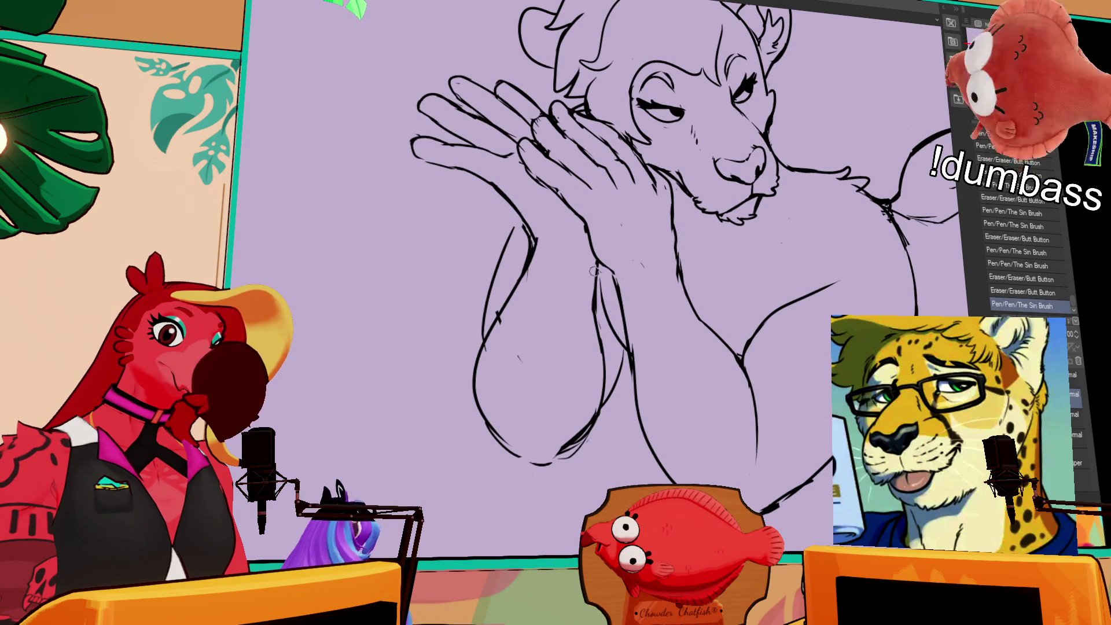
- Add two short lines along the arm, comparing each with undo/redo before keeping them
drag(593, 263, 599, 324)
key(ctrl+z)
key(ctrl+y)
key(ctrl+z)
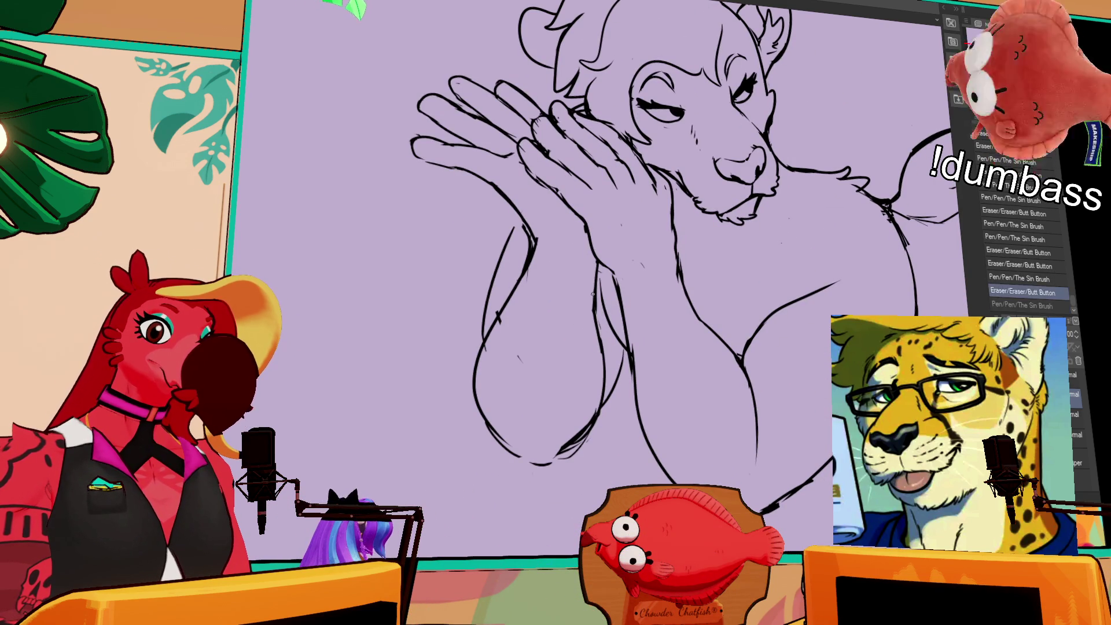
key(ctrl+y)
key(ctrl+z)
key(ctrl+y)
drag(604, 335, 599, 423)
key(ctrl+z)
key(ctrl+y)
key(ctrl+z)
key(ctrl+y)
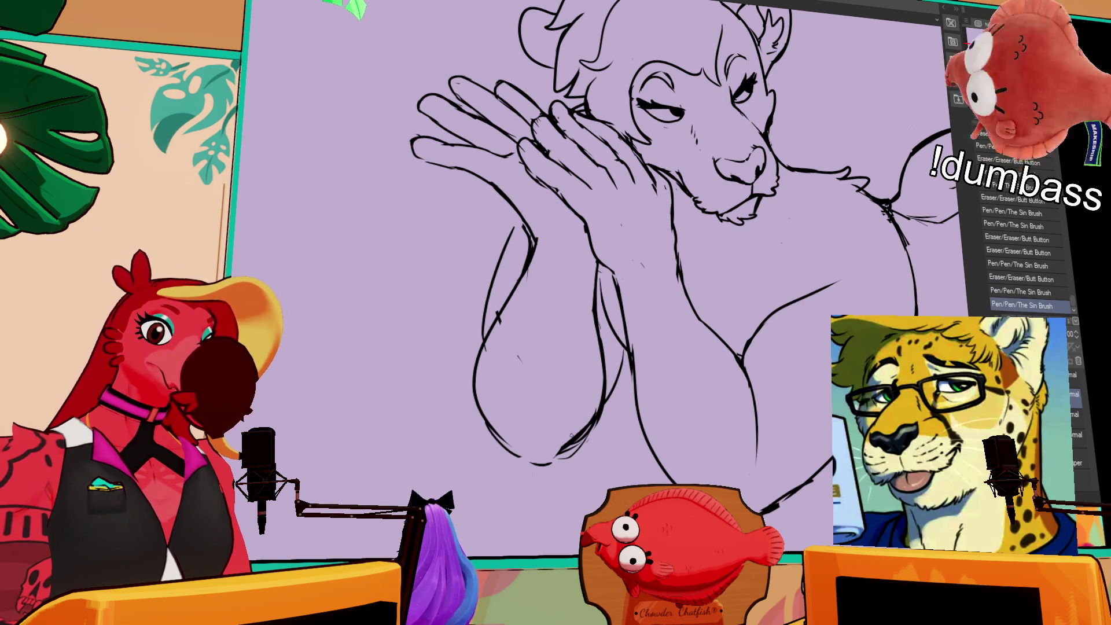
- Erase stray breast-outline bits and redraw the lower breast curve as one line
mouse_move(596, 428)
mouse_down()
mouse_move(607, 396)
mouse_move(539, 426)
mouse_up()
mouse_move(492, 341)
mouse_down()
mouse_move(544, 428)
mouse_move(608, 396)
mouse_move(563, 430)
mouse_up()
drag(532, 269, 550, 301)
drag(891, 206, 865, 222)
key(ctrl+z)
key(ctrl+y)
- Erase small bits of the body outline and touch up the lower-right body lines
click(750, 358)
drag(610, 388, 613, 401)
drag(612, 405, 615, 426)
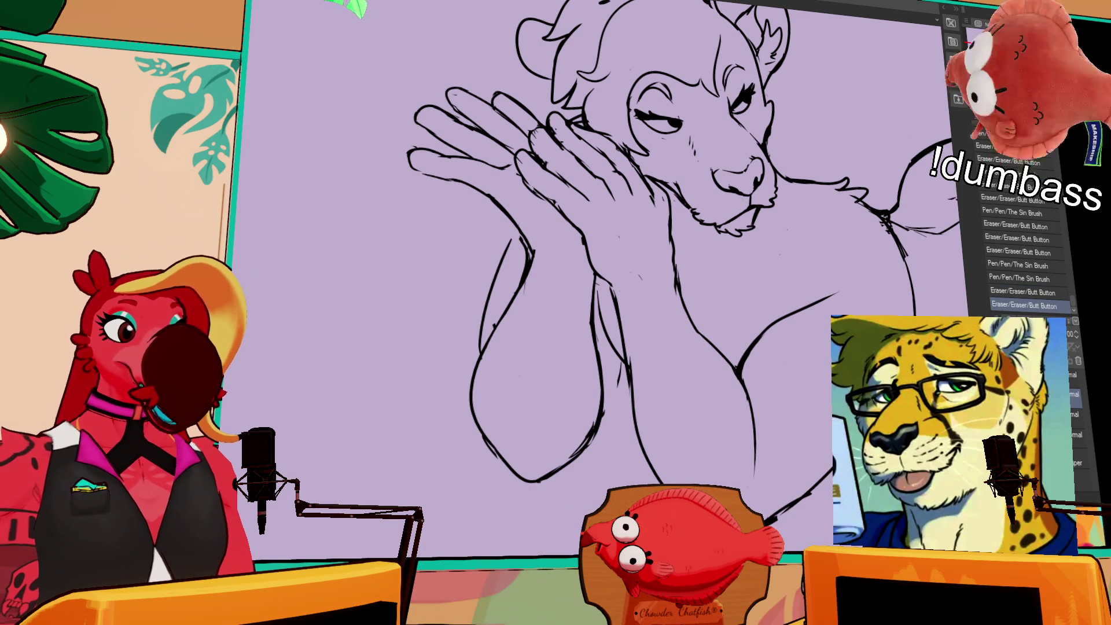
drag(678, 260, 667, 236)
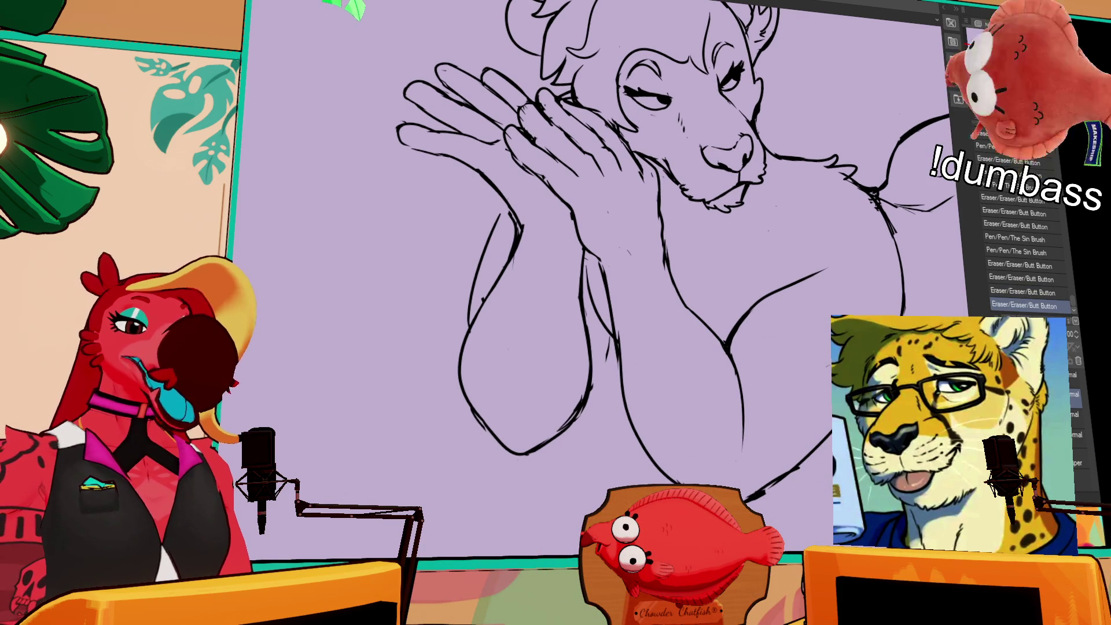
mouse_move(818, 467)
mouse_down()
mouse_move(776, 486)
mouse_move(822, 446)
mouse_up()
drag(742, 338, 737, 351)
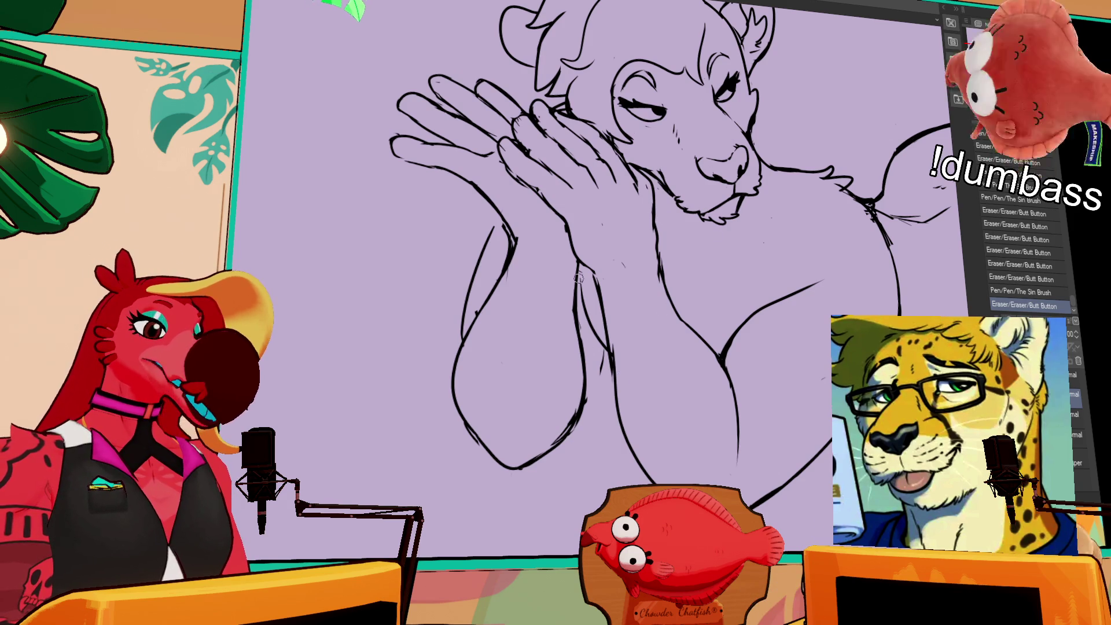
- Redraw a small line section, then retry a short curved stroke below the chin
drag(599, 379, 602, 354)
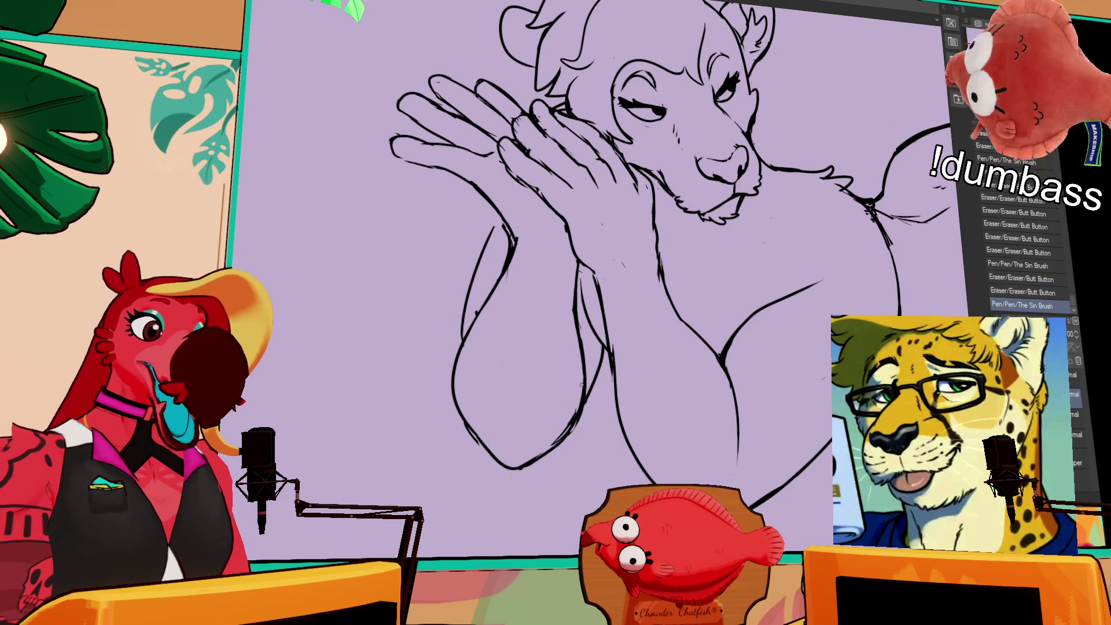
mouse_move(462, 301)
mouse_down()
mouse_move(488, 243)
mouse_move(466, 278)
mouse_up()
key(ctrl+z)
drag(882, 156, 871, 173)
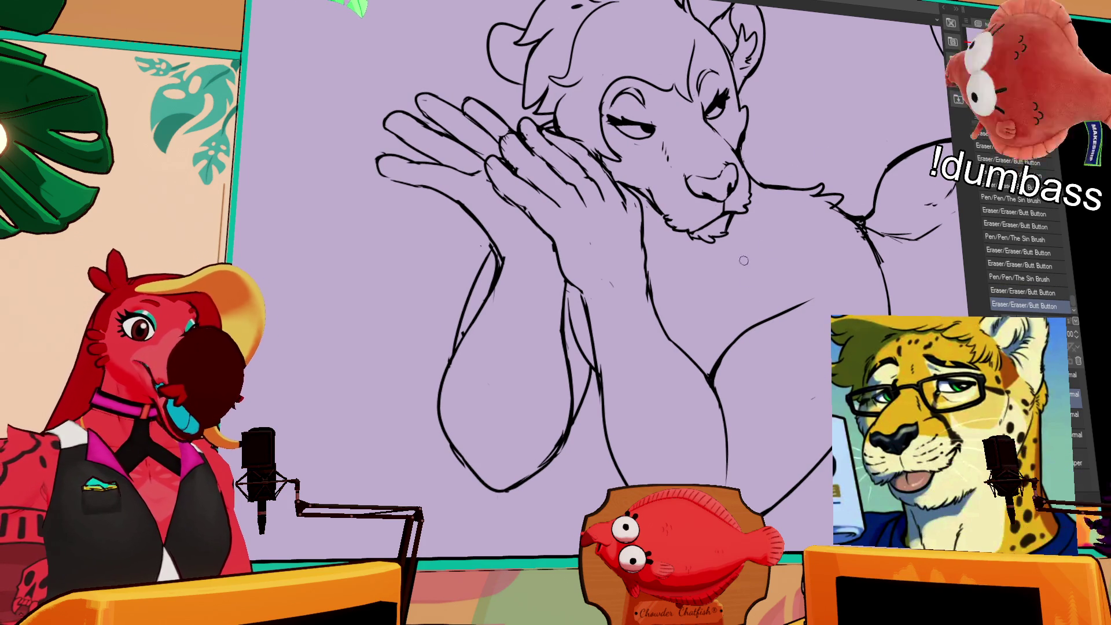
drag(731, 255, 726, 261)
key(ctrl+z)
mouse_move(703, 252)
mouse_down()
mouse_move(673, 269)
mouse_move(718, 256)
mouse_move(698, 251)
mouse_move(748, 249)
mouse_move(710, 269)
mouse_up()
key(ctrl+z)
key(ctrl+z)
key(ctrl+z)
key(ctrl+z)
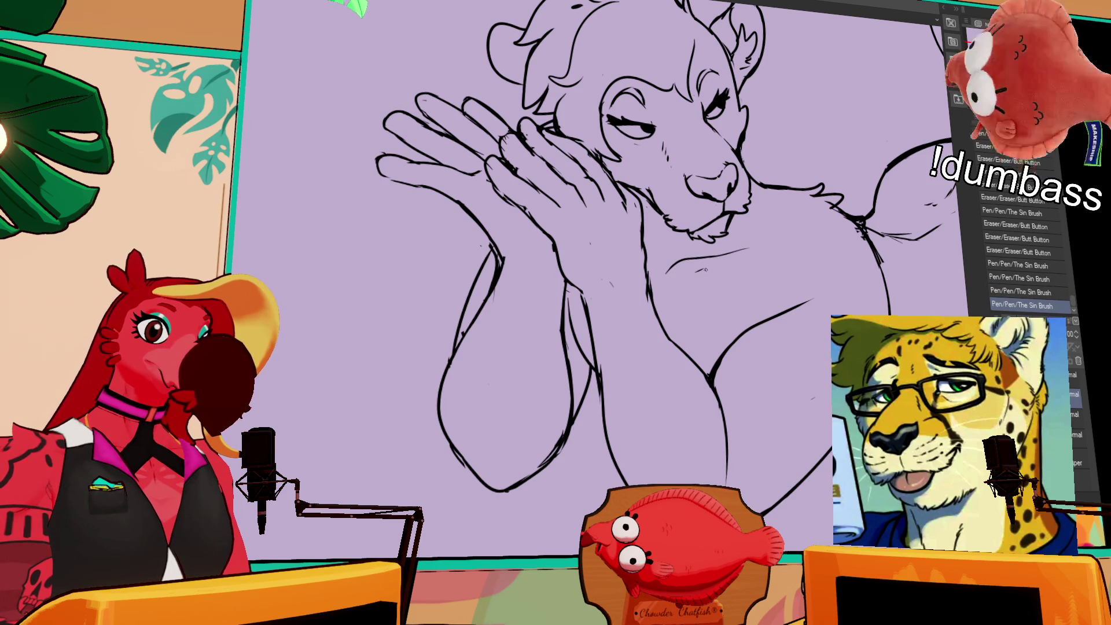
- Add small strokes along the cheek and clean up the jaw line
drag(763, 242, 763, 272)
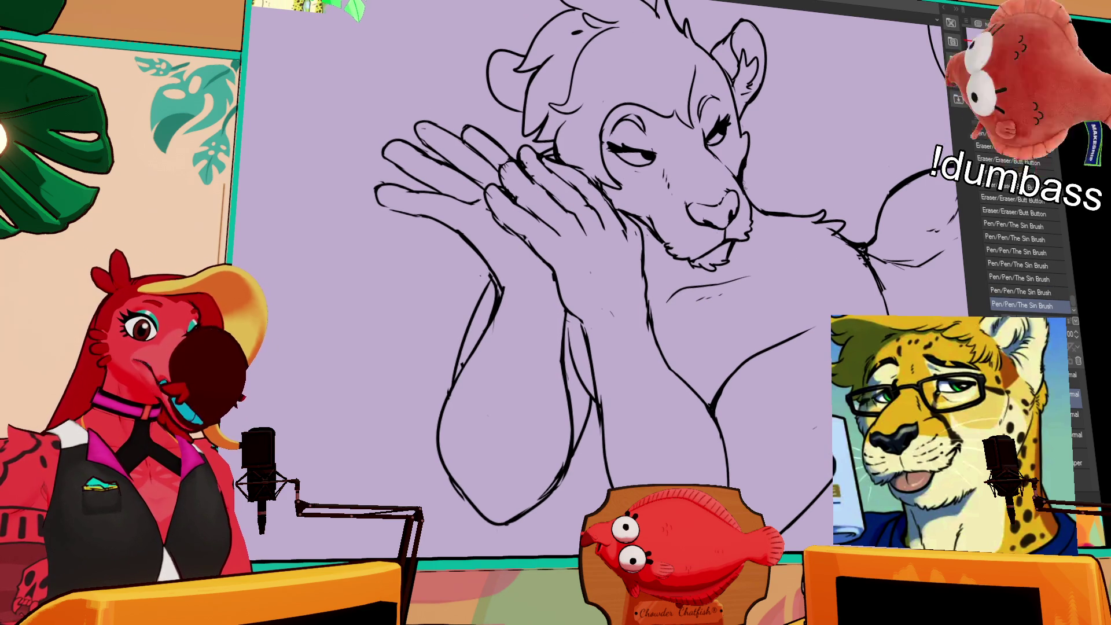
mouse_move(748, 149)
mouse_down()
mouse_move(747, 188)
mouse_move(748, 173)
mouse_up()
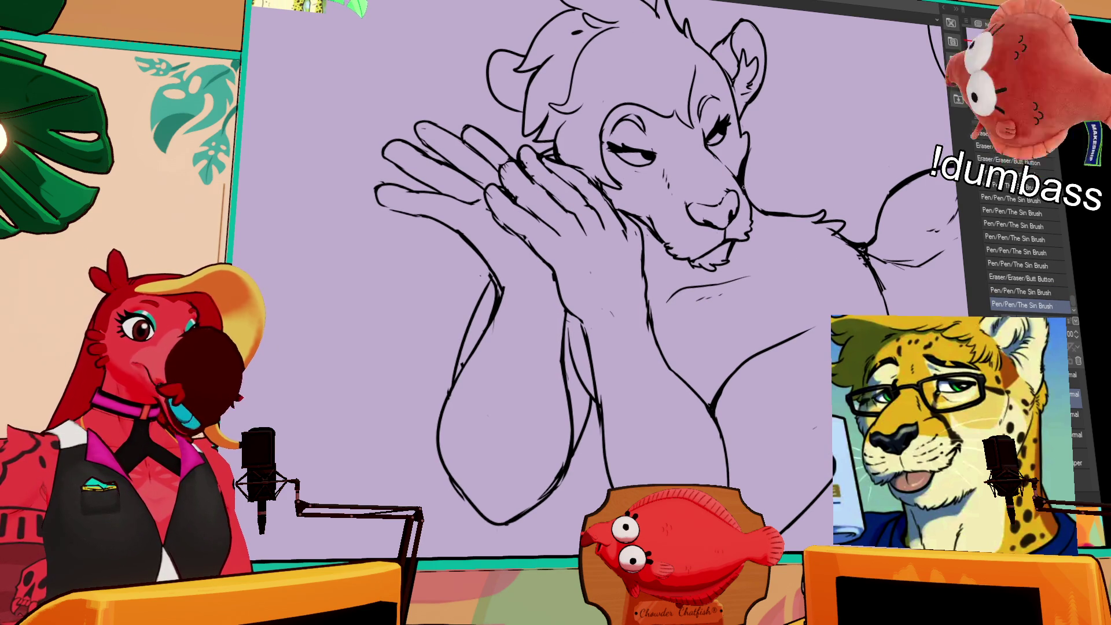
mouse_move(647, 262)
mouse_down()
mouse_move(694, 239)
mouse_move(660, 281)
mouse_up()
drag(649, 272, 650, 318)
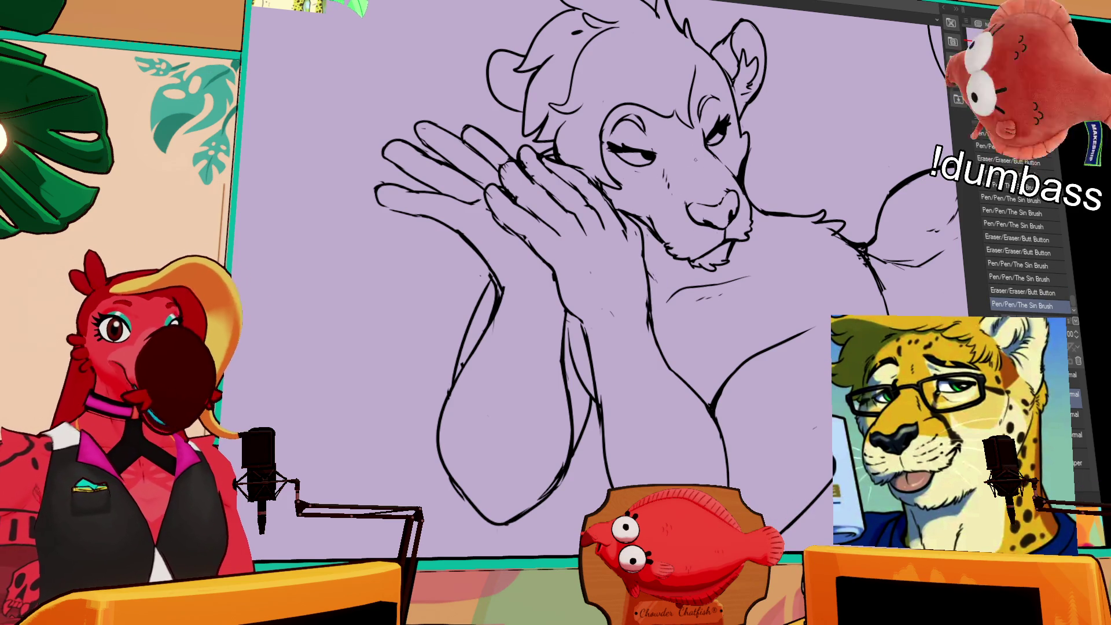
- Erase stray bits of the face lines, then lasso-select the left eye
drag(638, 349, 647, 301)
drag(653, 249, 658, 223)
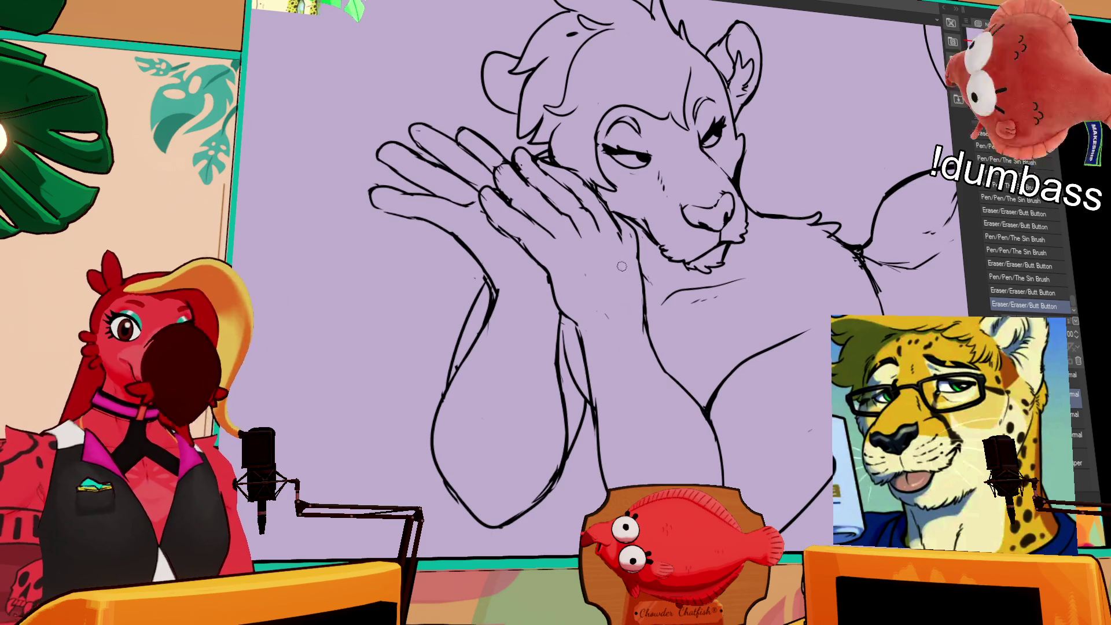
drag(582, 269, 582, 352)
drag(753, 159, 736, 217)
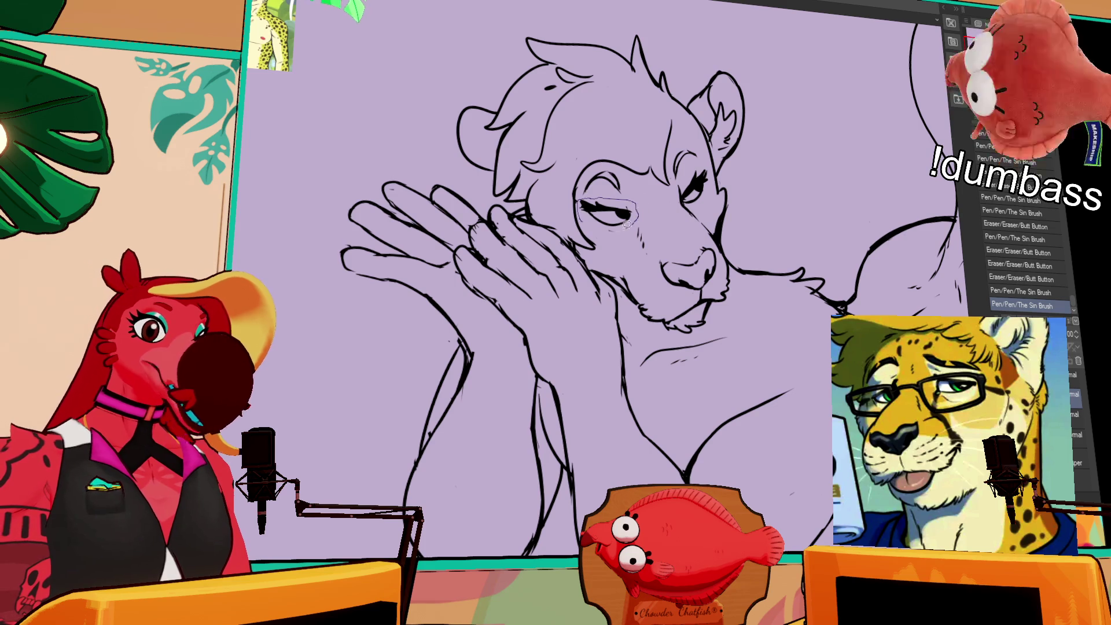
drag(633, 223, 638, 204)
- Scale and rotate the selected left eye, confirm it and deselect
click(616, 250)
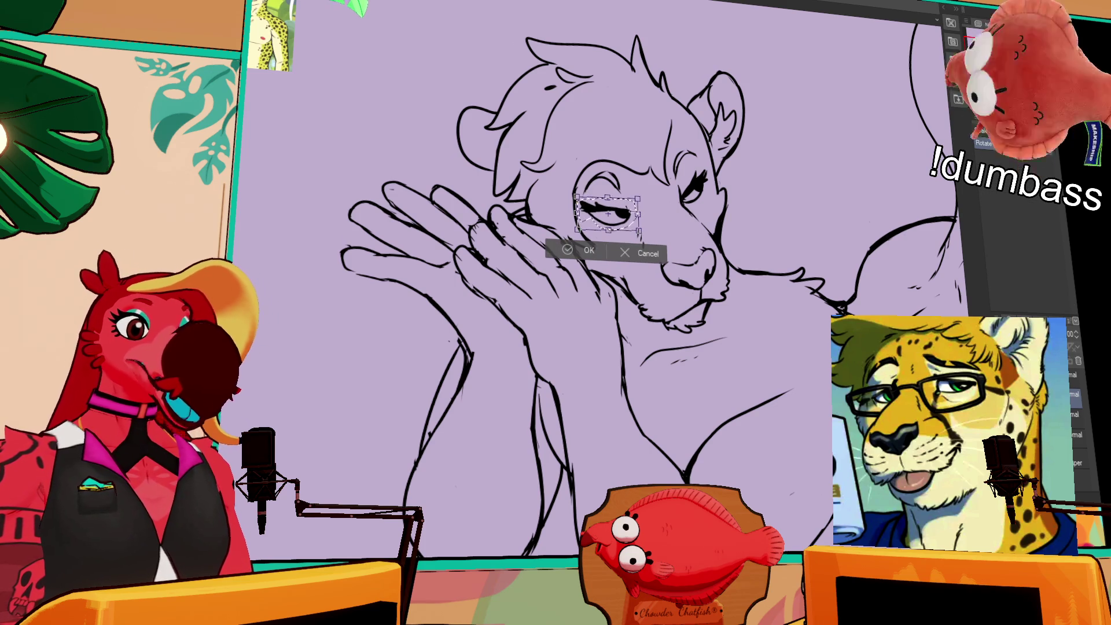
click(589, 250)
key(ctrl+d)
- Touch up the marks around both eyes with small pen and eraser strokes
key(e)
click(620, 199)
key(p)
drag(620, 199, 630, 209)
drag(694, 169, 702, 187)
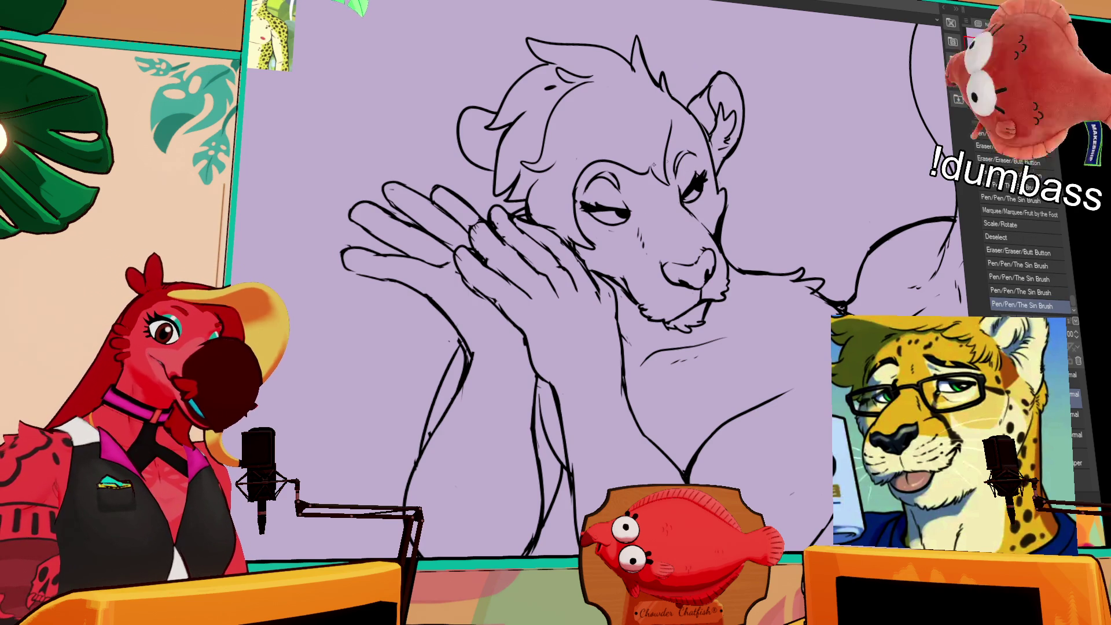
key(e)
mouse_move(604, 181)
mouse_down()
mouse_move(618, 193)
mouse_move(687, 158)
mouse_up()
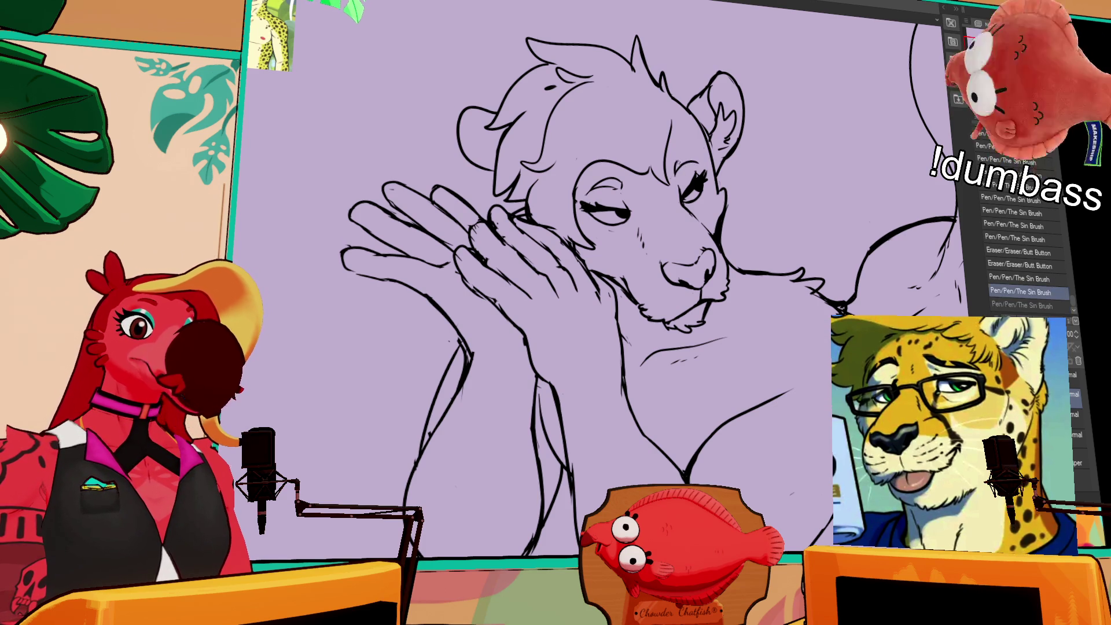
- Touch up the left eye lines and rework the right eye's lashes
drag(661, 214, 631, 203)
drag(631, 206, 633, 214)
drag(633, 217, 634, 223)
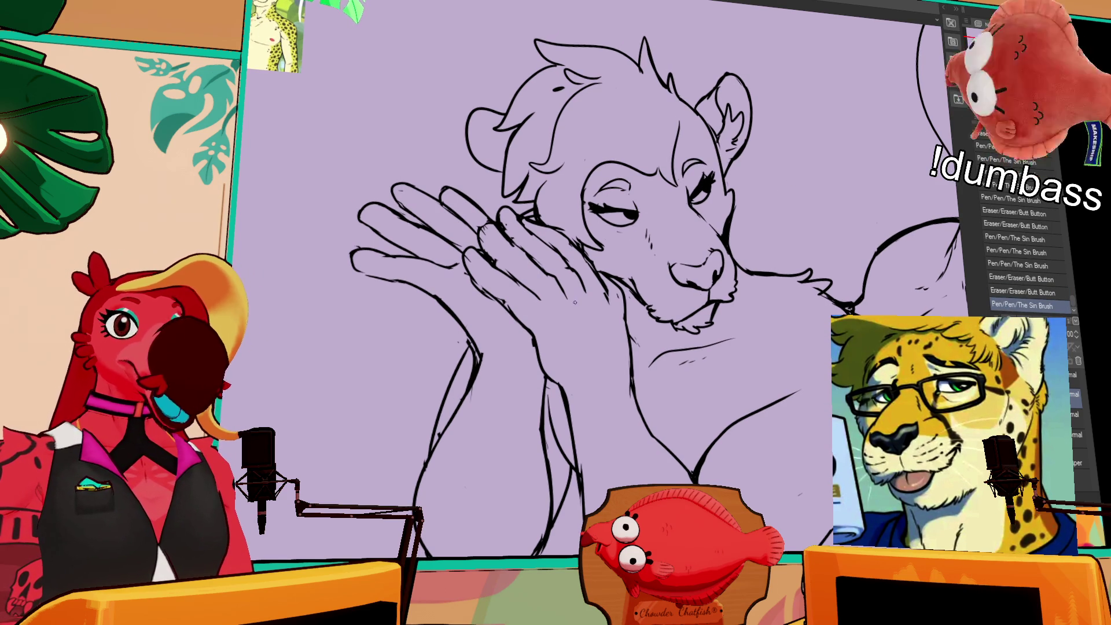
drag(765, 195, 764, 218)
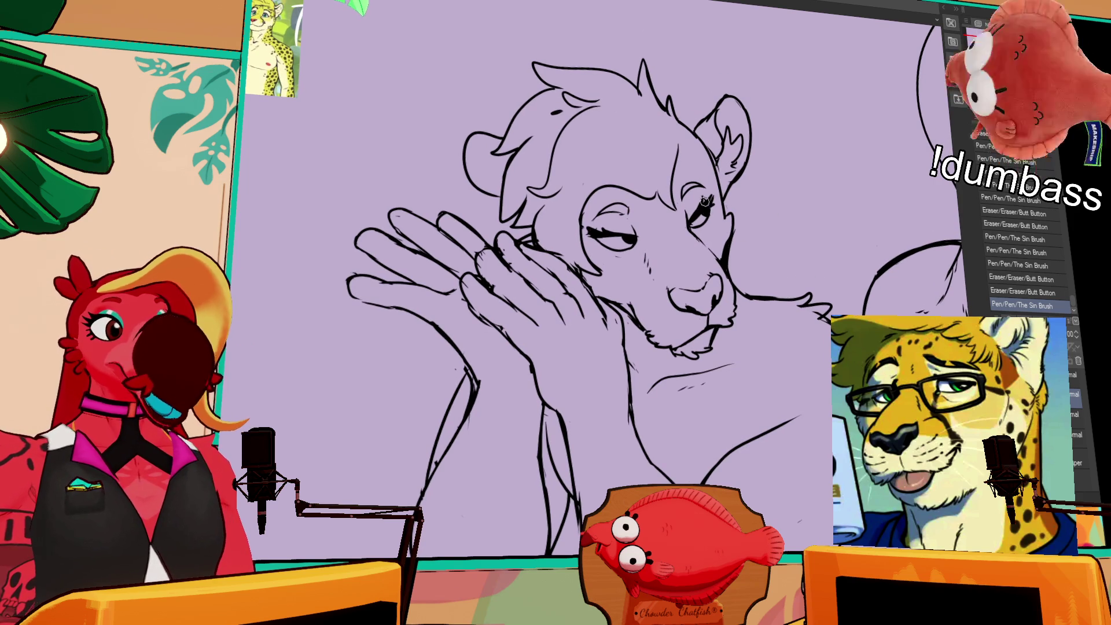
mouse_move(701, 197)
mouse_down()
mouse_move(688, 221)
mouse_move(715, 188)
mouse_move(707, 206)
mouse_up()
key(ctrl+z)
key(ctrl+z)
key(ctrl+y)
key(ctrl+z)
key(ctrl+y)
drag(705, 212, 710, 207)
- Erase stray lines by the right eye, then lasso and nudge the eye-and-muzzle area
mouse_move(721, 249)
mouse_down()
mouse_move(713, 258)
mouse_move(729, 234)
mouse_up()
drag(731, 243, 728, 255)
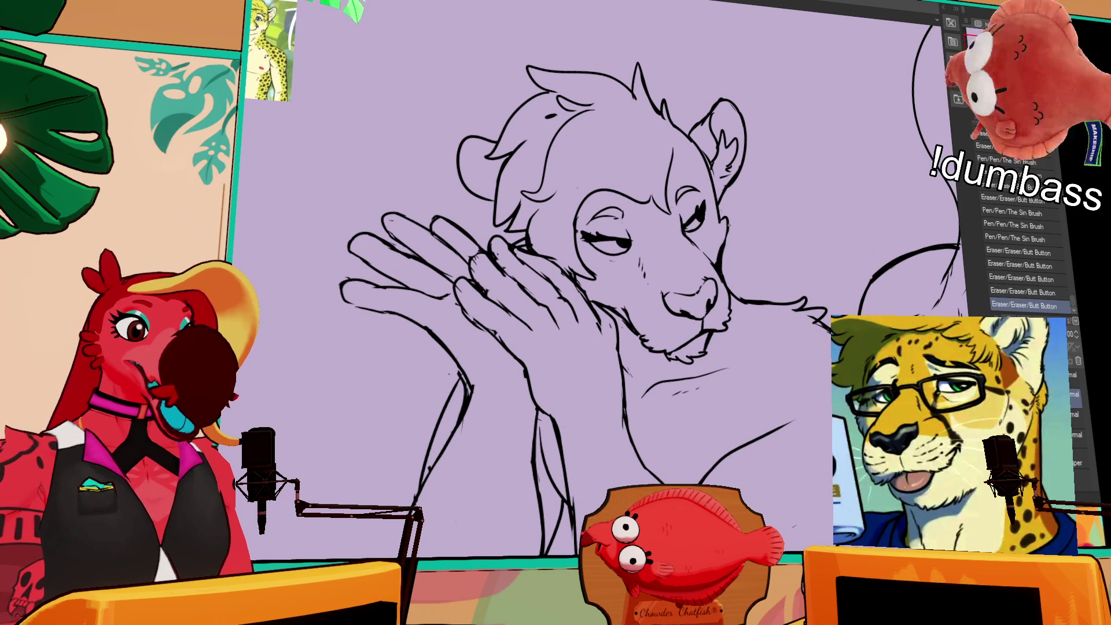
drag(750, 194, 725, 214)
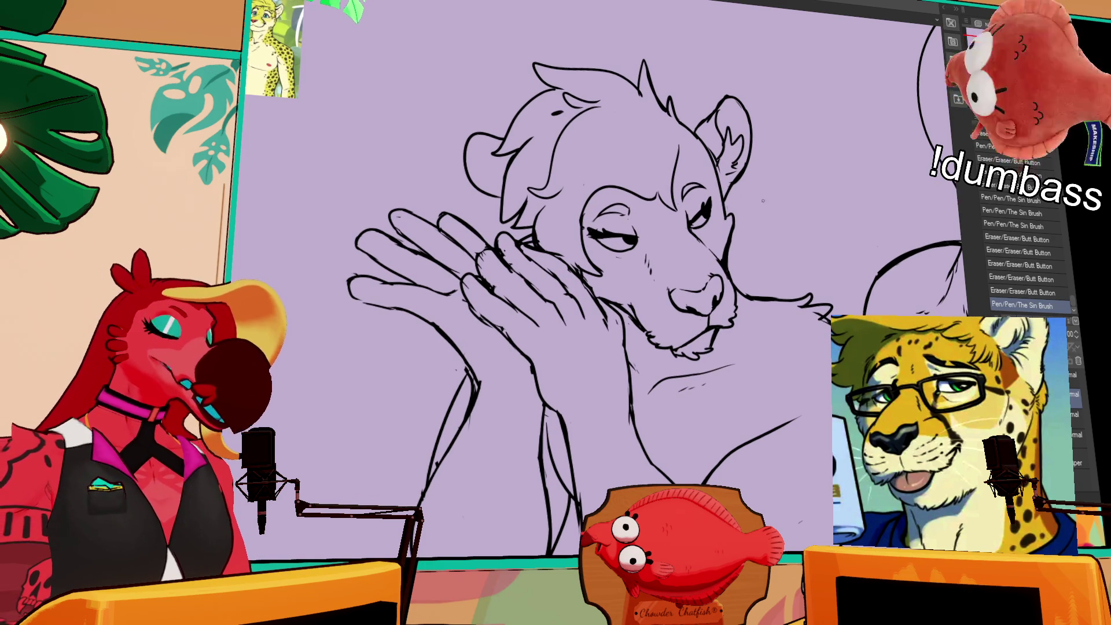
mouse_move(649, 211)
mouse_down()
mouse_move(673, 239)
mouse_move(711, 180)
mouse_up()
drag(649, 280, 648, 281)
drag(643, 249, 641, 246)
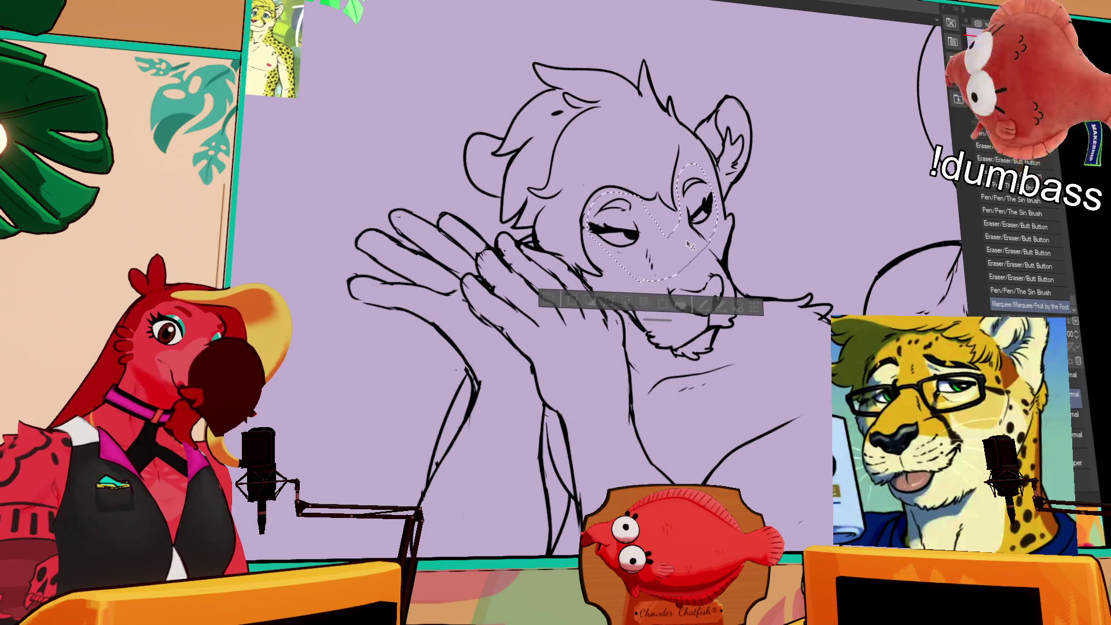
key(ctrl+d)
- Touch up the muzzle lines and add a small stroke on the face
mouse_move(730, 266)
mouse_down()
mouse_move(701, 241)
mouse_move(718, 270)
mouse_up()
drag(771, 223, 773, 217)
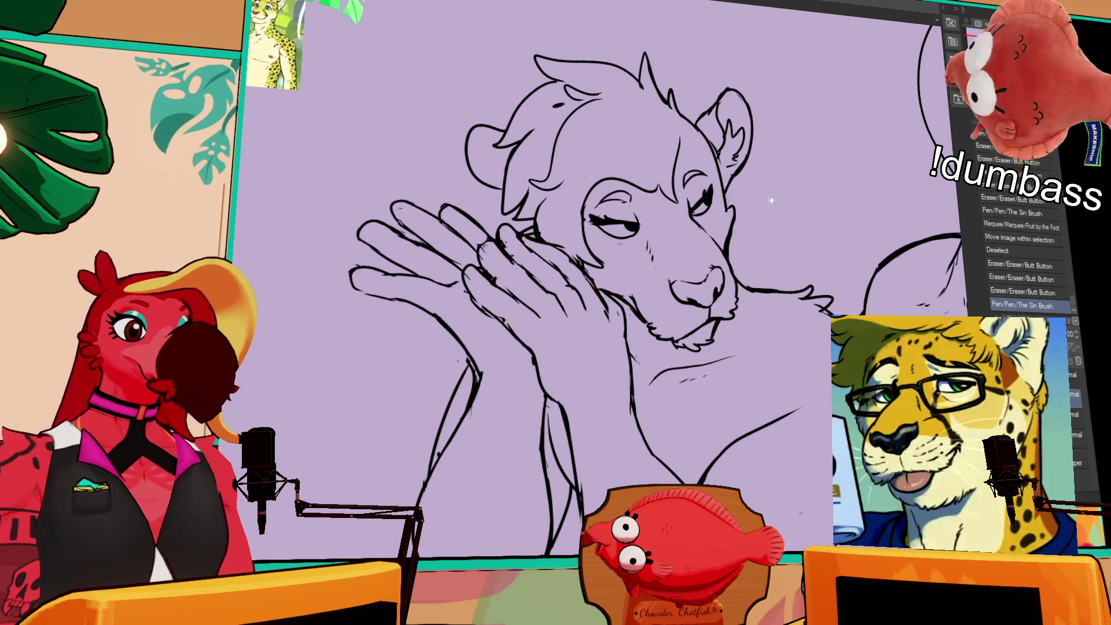
drag(622, 223, 613, 198)
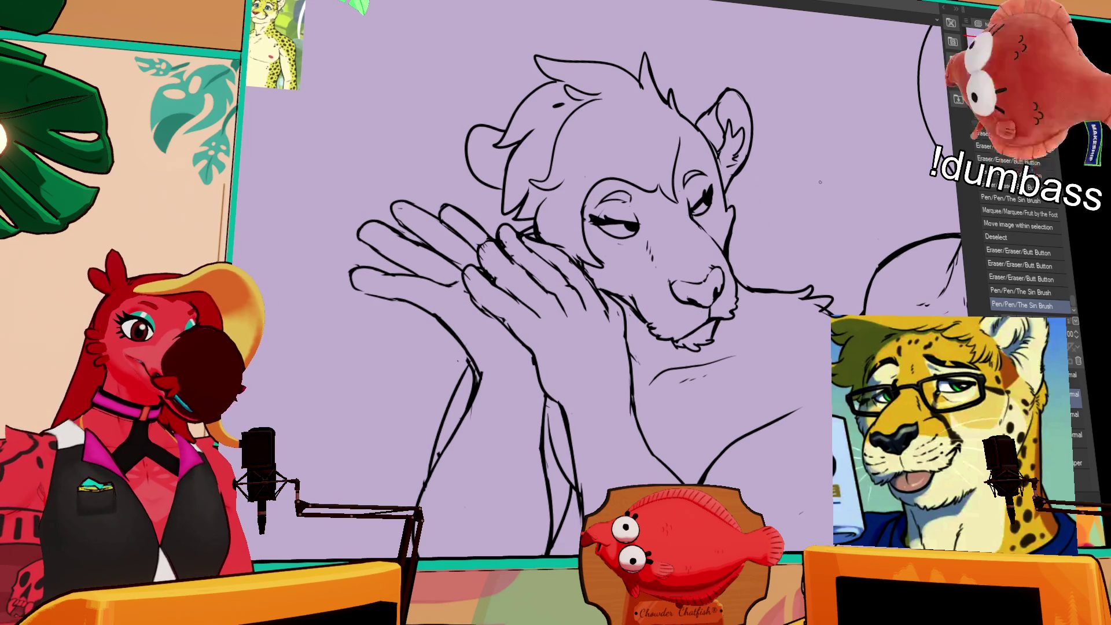
- Flip the canvas view and touch up the ear lines
key(h)
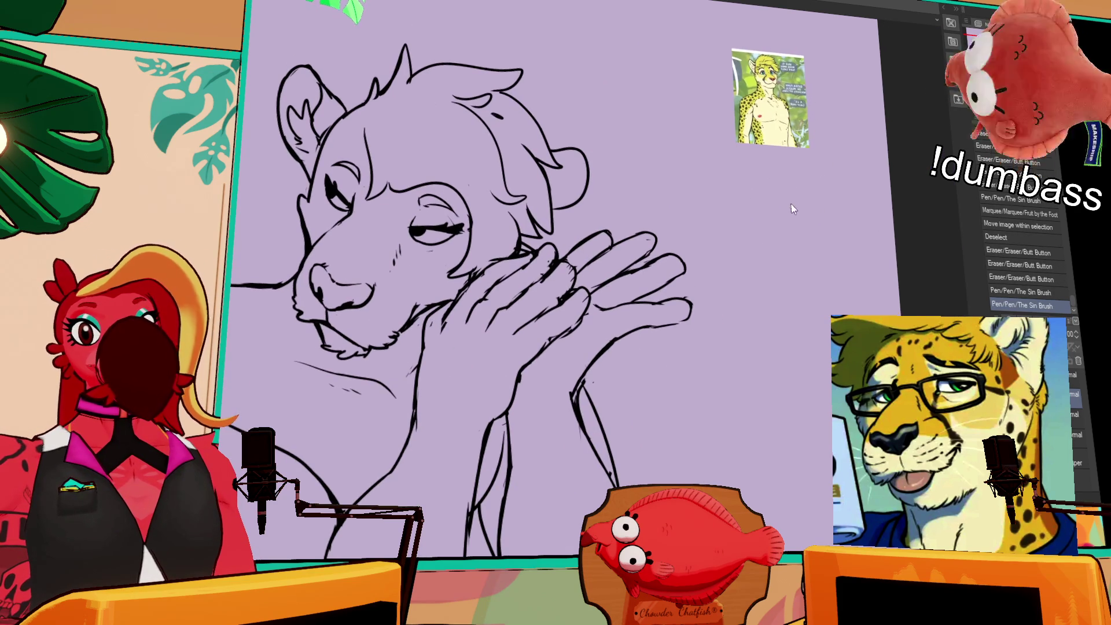
mouse_move(759, 235)
mouse_down()
mouse_move(719, 226)
mouse_move(814, 227)
mouse_up()
mouse_move(705, 221)
mouse_down()
mouse_move(707, 163)
mouse_move(726, 170)
mouse_move(722, 191)
mouse_up()
drag(721, 193, 699, 181)
key(ctrl+z)
key(ctrl+z)
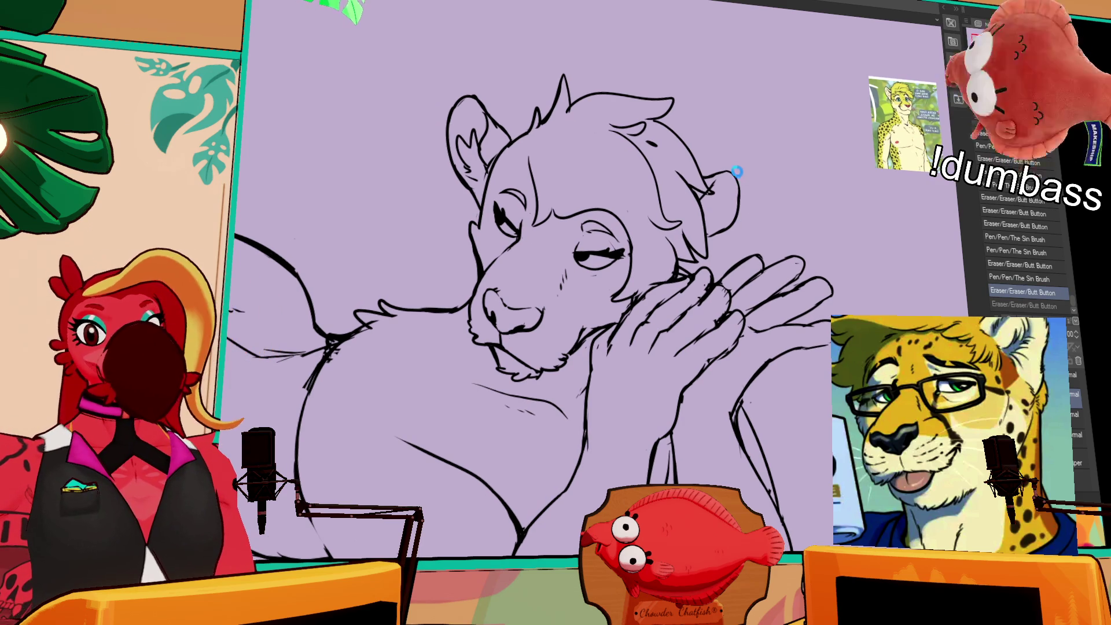
- Rework small line segments and add a pen stroke near the face
drag(750, 219, 768, 191)
drag(676, 157, 676, 152)
drag(726, 185, 752, 171)
drag(584, 152, 588, 152)
drag(727, 232, 728, 228)
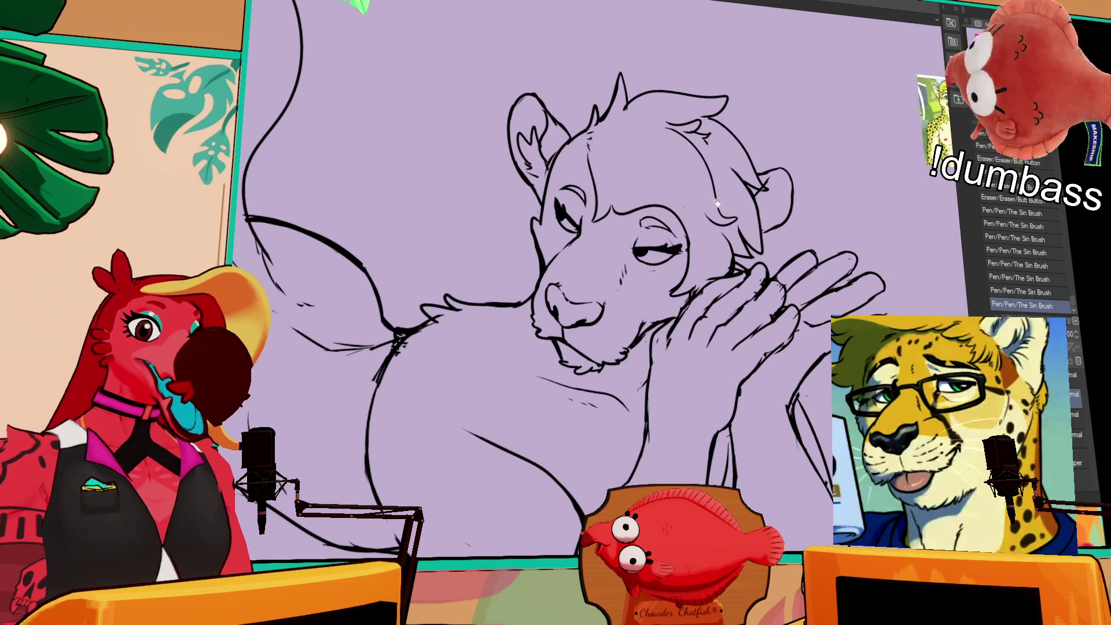
- Erase the old belly line segments and redraw the belly curve
mouse_move(712, 331)
mouse_down()
mouse_move(714, 301)
mouse_move(819, 164)
mouse_up()
click(530, 294)
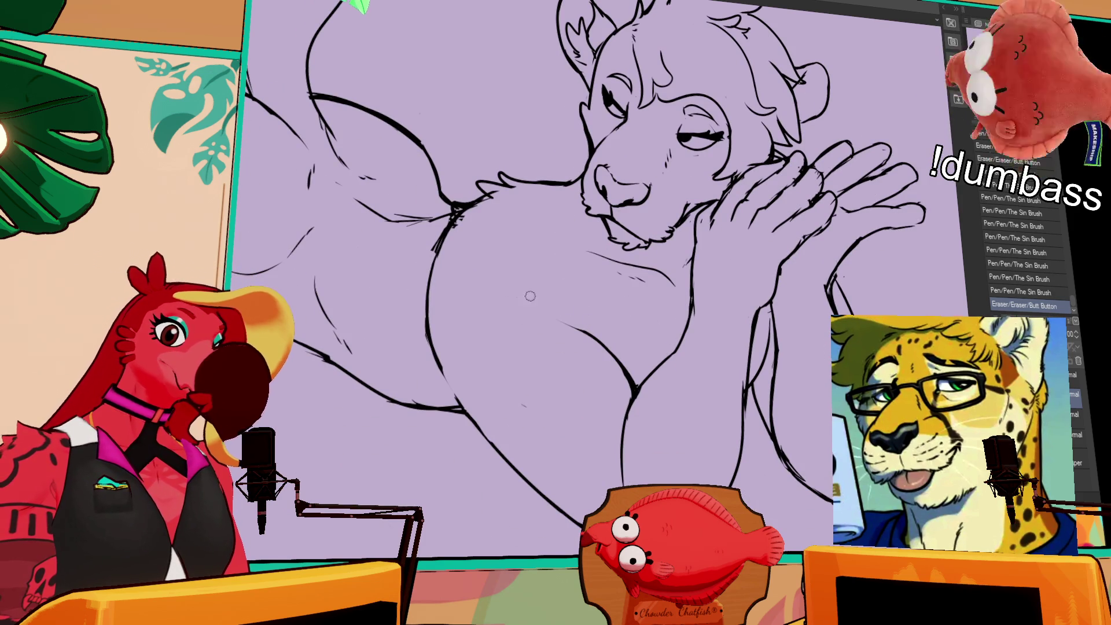
drag(534, 313, 579, 332)
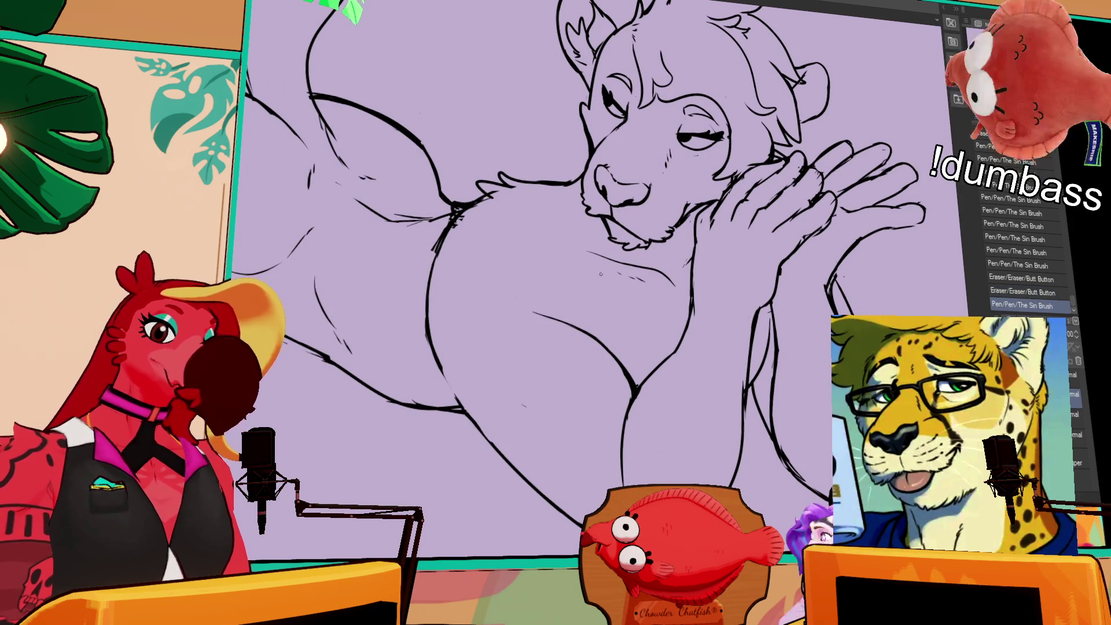
drag(614, 295, 623, 276)
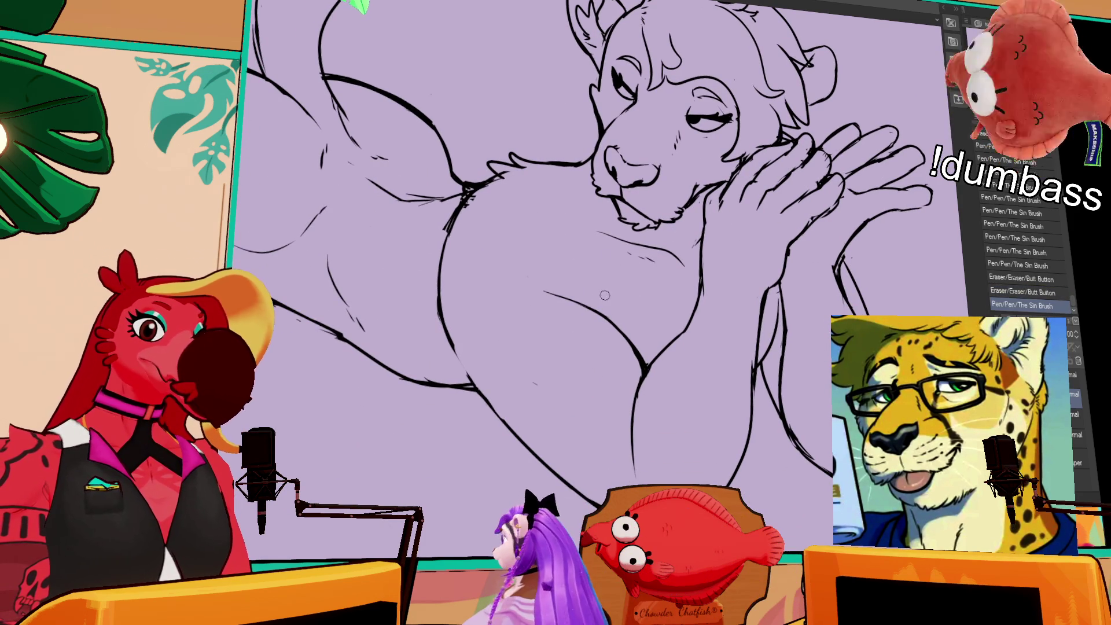
drag(470, 380, 508, 417)
drag(452, 345, 519, 443)
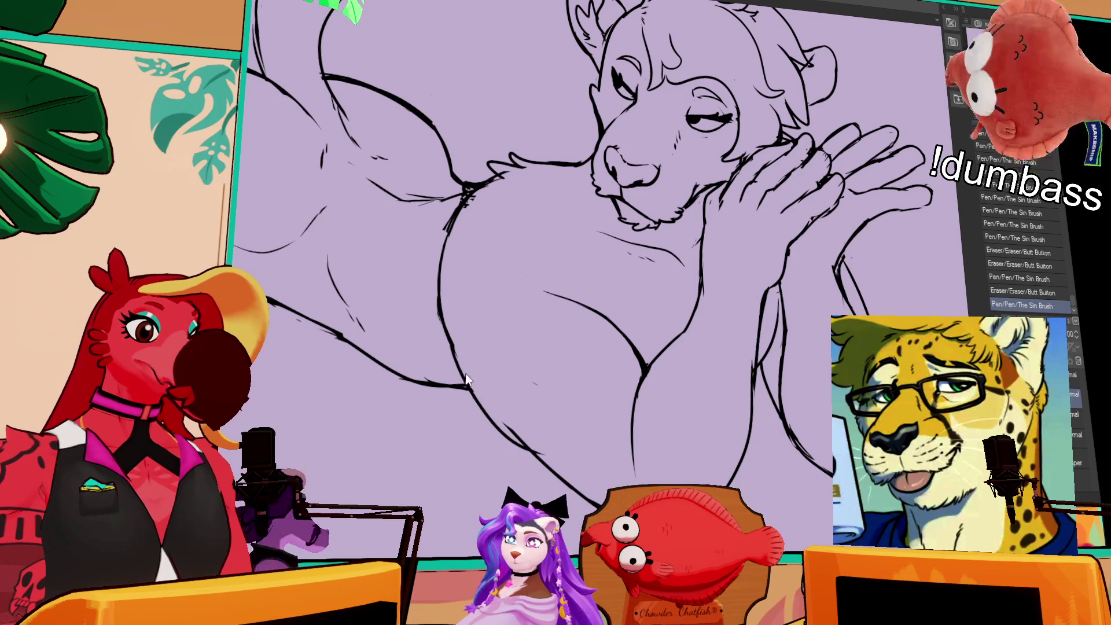
- Keep the last stroke on the figure and zoom out to the whole canvas
drag(474, 377, 487, 406)
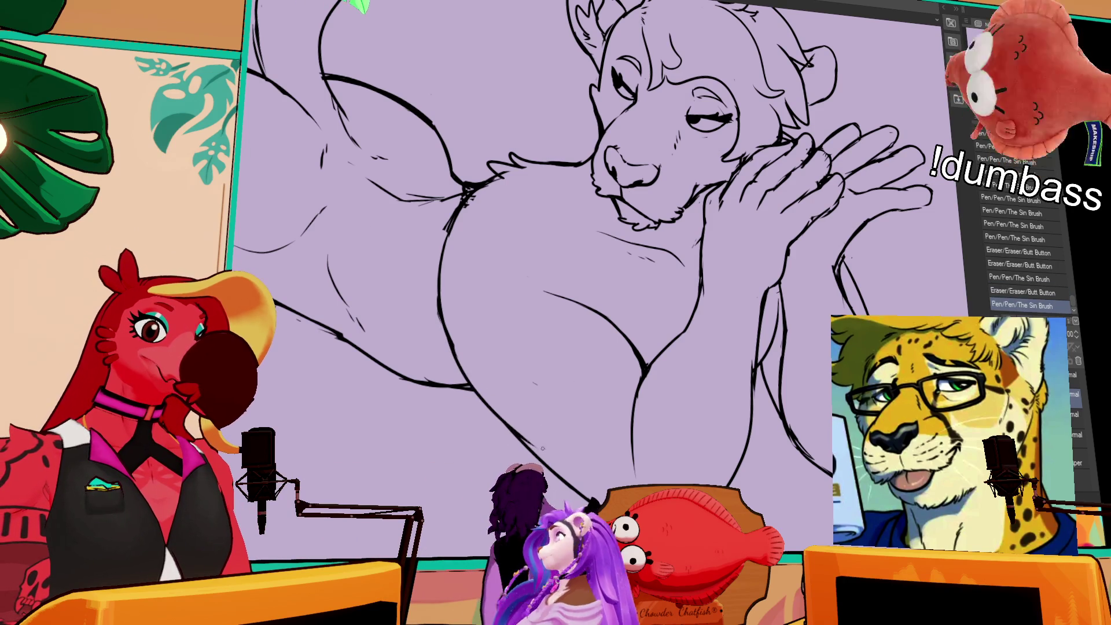
key(ctrl+z)
drag(744, 314, 731, 291)
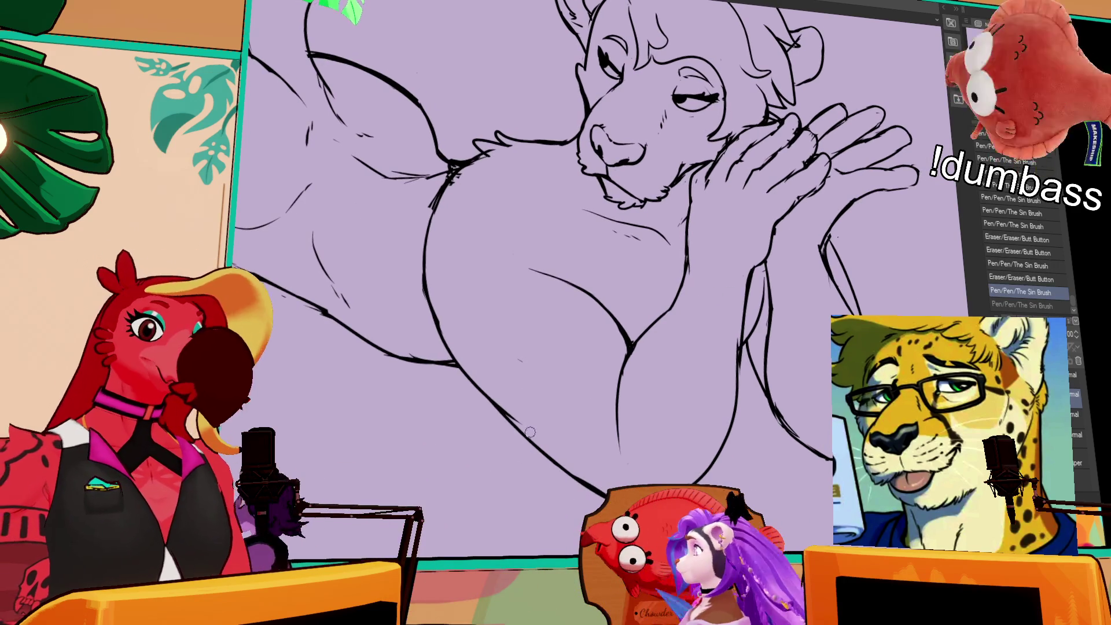
key(ctrl+y)
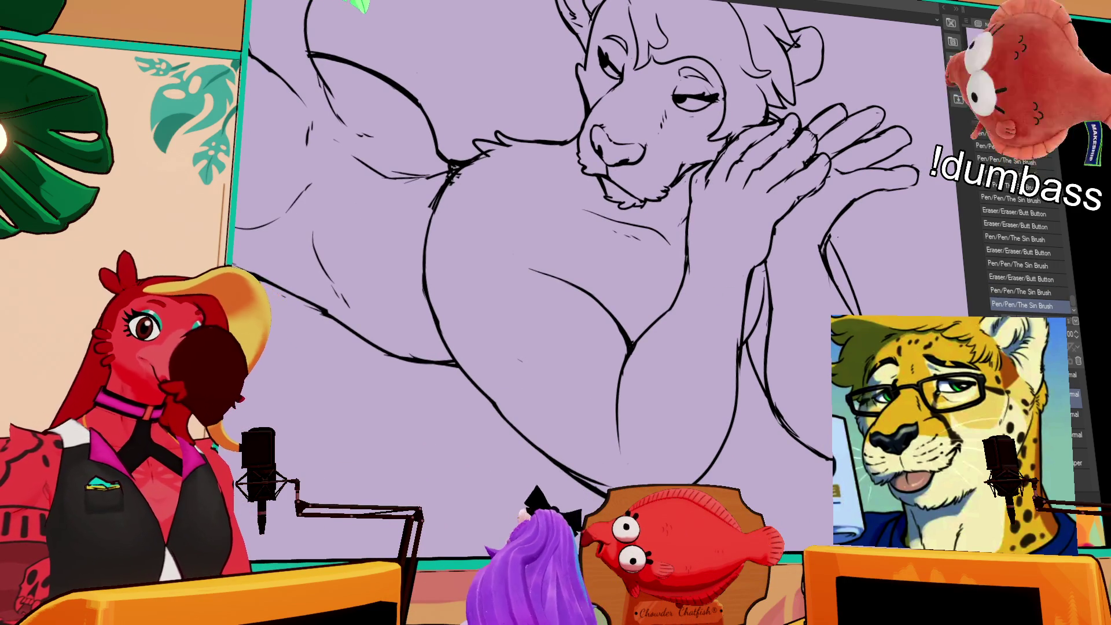
key(ctrl+minus)
key(ctrl+minus)
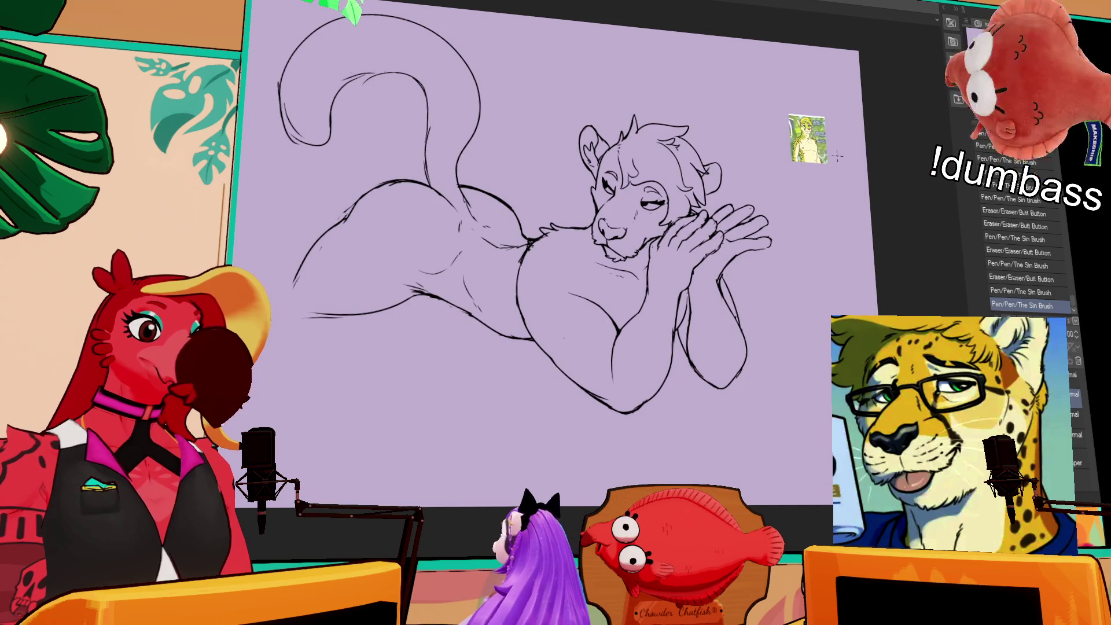
- Add a small stroke near the hand and a short ink stroke near the head
key(ctrl+z)
key(ctrl+z)
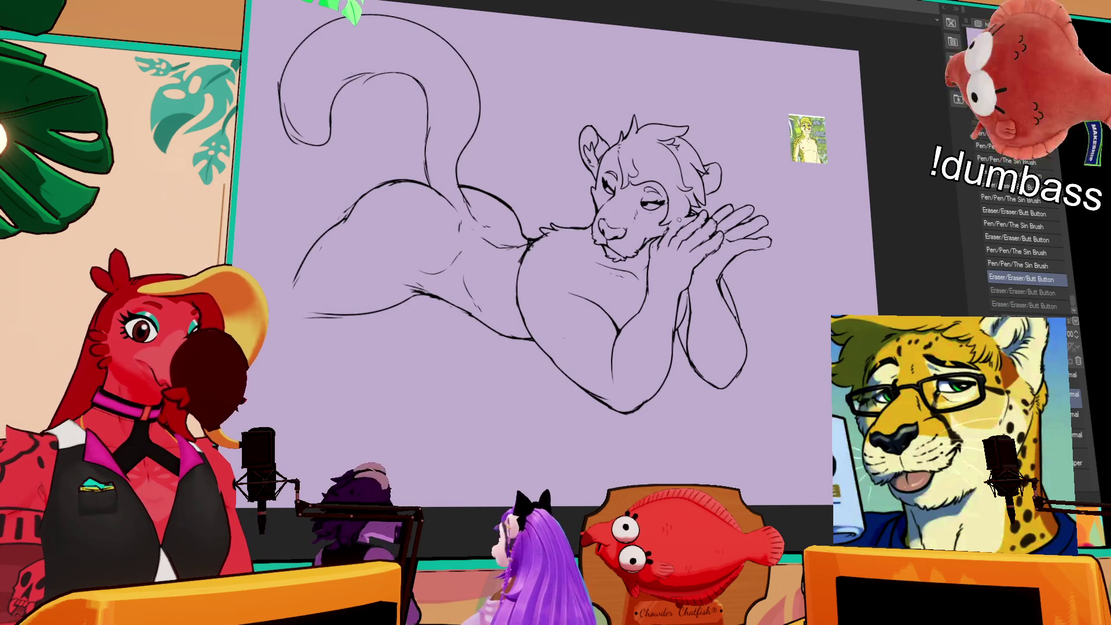
key(ctrl+y)
mouse_move(684, 235)
mouse_down()
mouse_move(700, 226)
mouse_move(690, 218)
mouse_up()
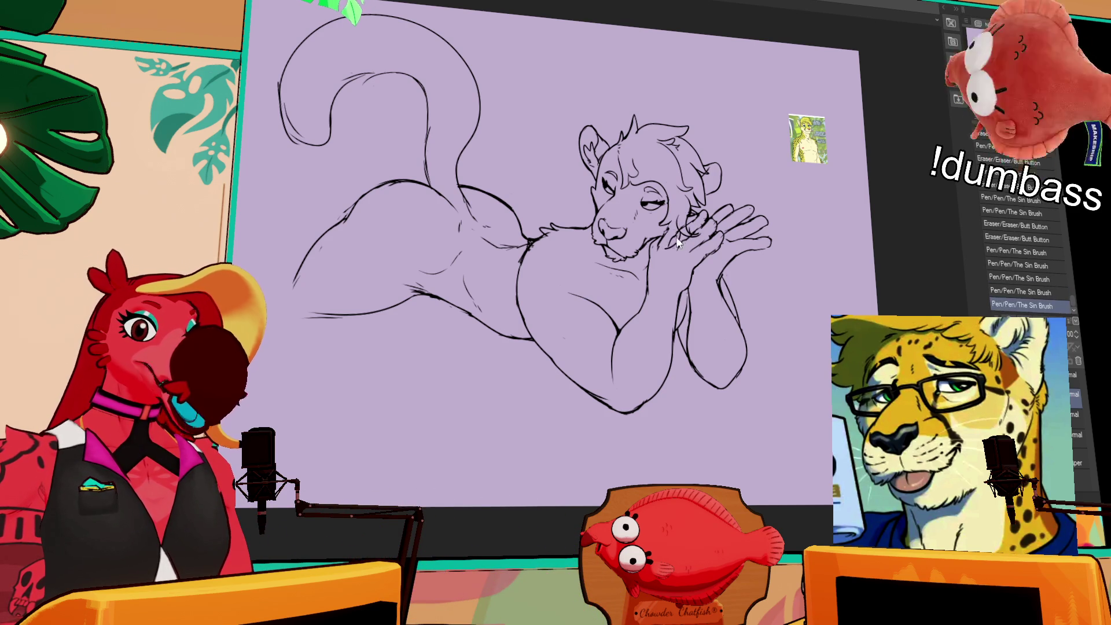
drag(724, 173, 733, 173)
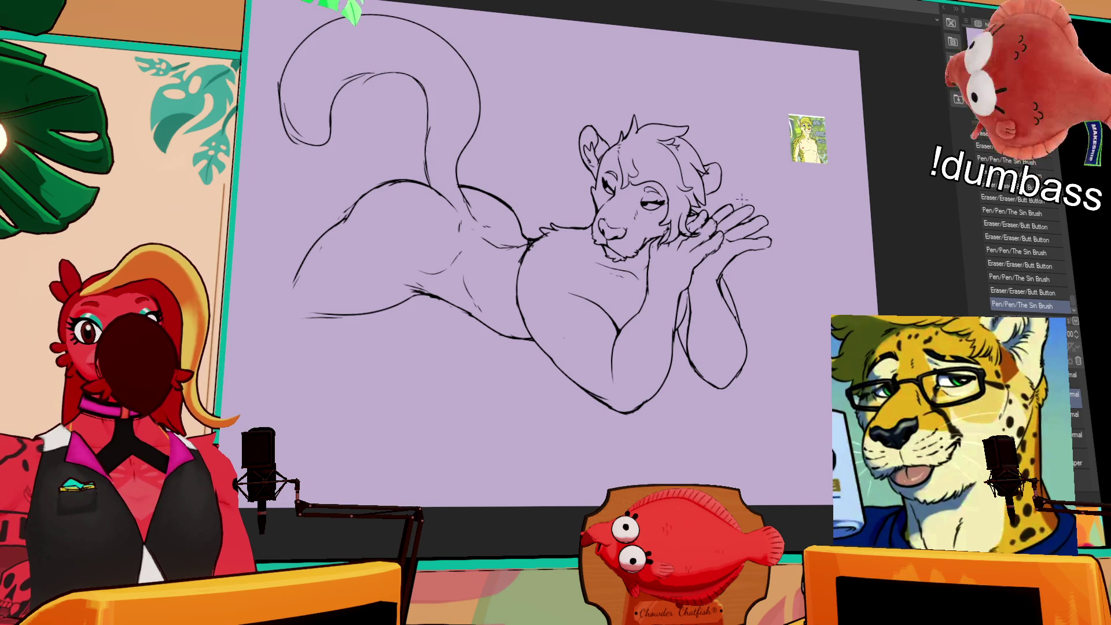
- Try chin hatch marks, undo them, and erase the small stray marks
mouse_move(594, 253)
mouse_down()
mouse_move(602, 261)
mouse_move(588, 282)
mouse_up()
key(ctrl+z)
drag(624, 246, 634, 250)
mouse_move(456, 280)
mouse_down()
mouse_move(562, 234)
mouse_move(626, 233)
mouse_up()
mouse_move(537, 272)
mouse_down()
mouse_move(569, 270)
mouse_move(535, 266)
mouse_move(554, 262)
mouse_up()
key(ctrl+z)
drag(557, 261, 573, 252)
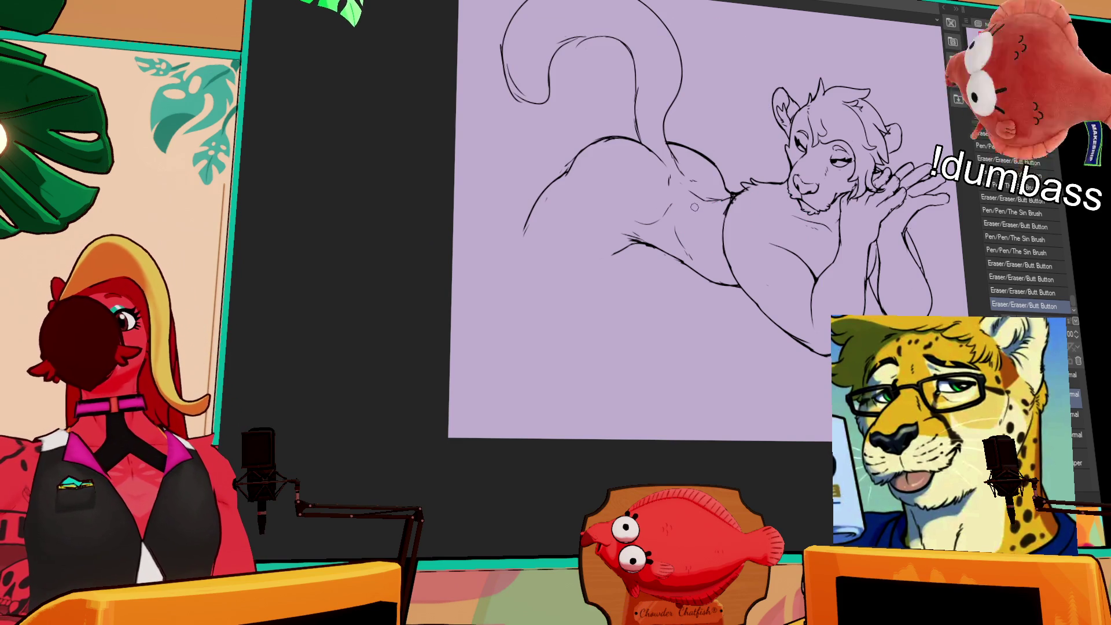
- Redraw the left thigh and lower belly lines, retrying strokes until clean
scroll(579, 161, up, 1)
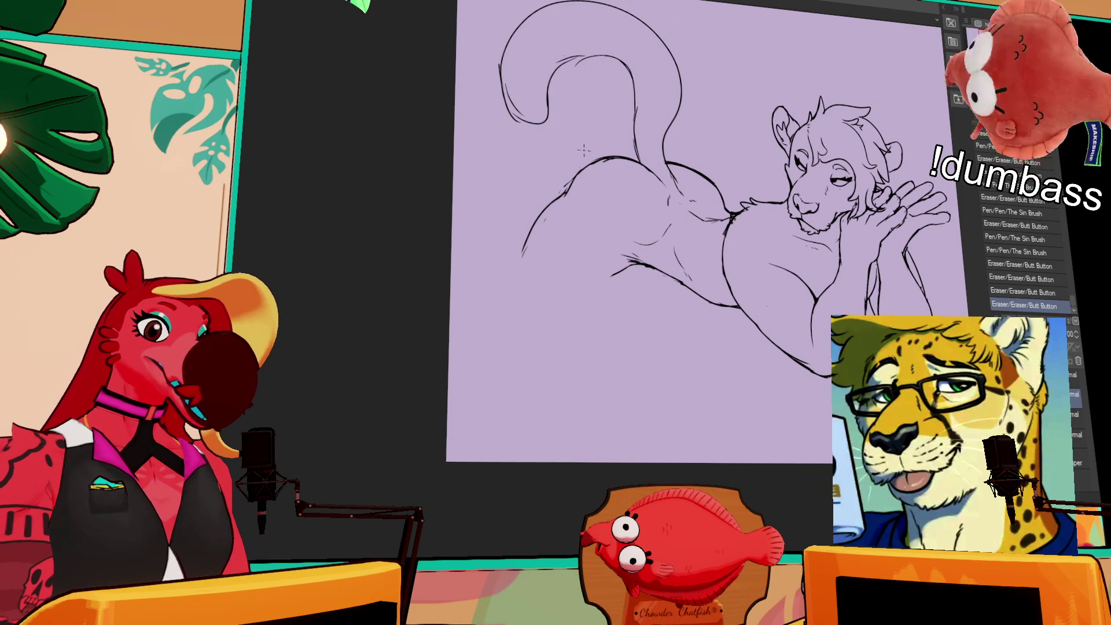
drag(541, 213, 512, 280)
drag(614, 276, 559, 302)
drag(524, 249, 511, 281)
drag(579, 292, 540, 302)
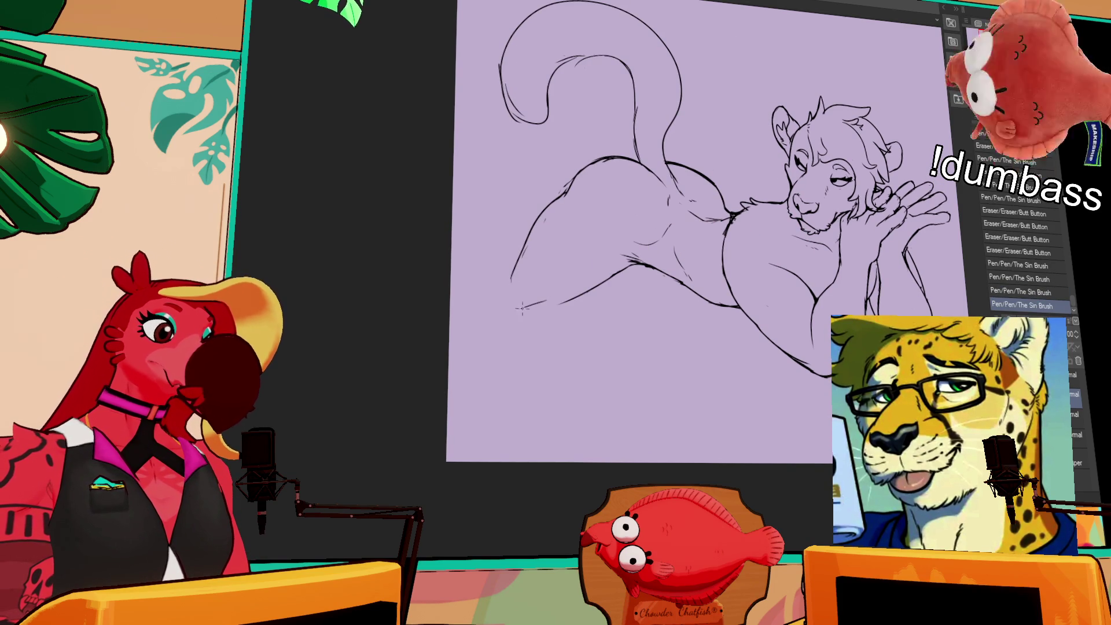
key(ctrl+z)
key(ctrl+z)
mouse_move(627, 265)
mouse_down()
mouse_move(575, 291)
mouse_move(509, 298)
mouse_up()
key(ctrl+z)
key(ctrl+z)
drag(524, 246, 505, 265)
drag(512, 289, 489, 298)
mouse_move(603, 286)
mouse_down()
mouse_move(492, 308)
mouse_move(543, 302)
mouse_up()
key(ctrl+z)
key(ctrl+z)
key(ctrl+z)
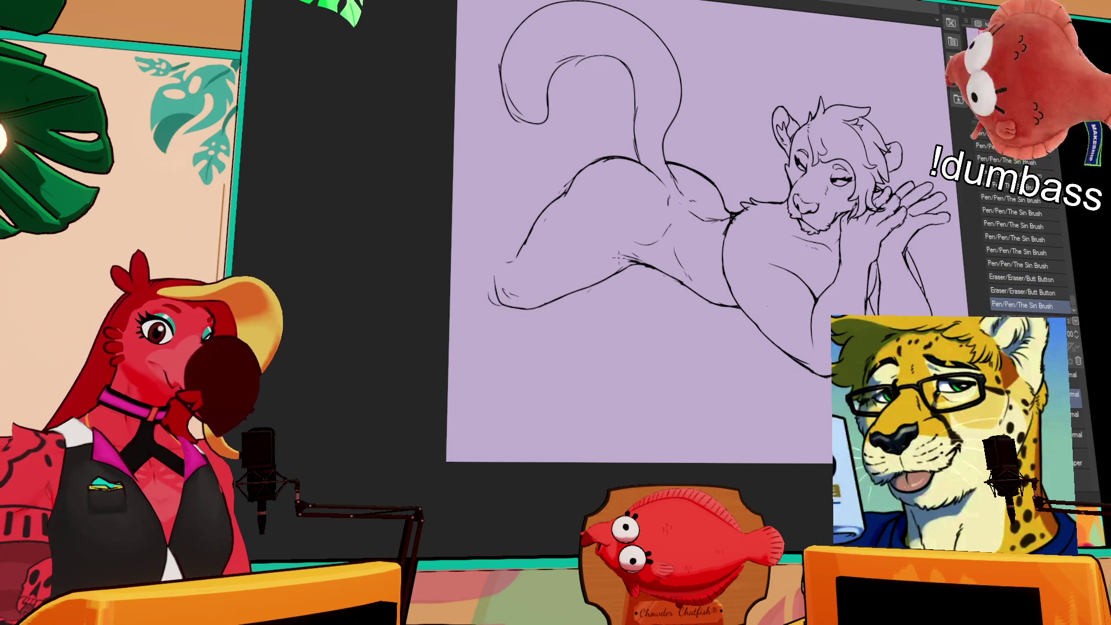
- Redraw the lower thigh line, erase stray lines, and lasso around the feline's head
drag(691, 249, 660, 280)
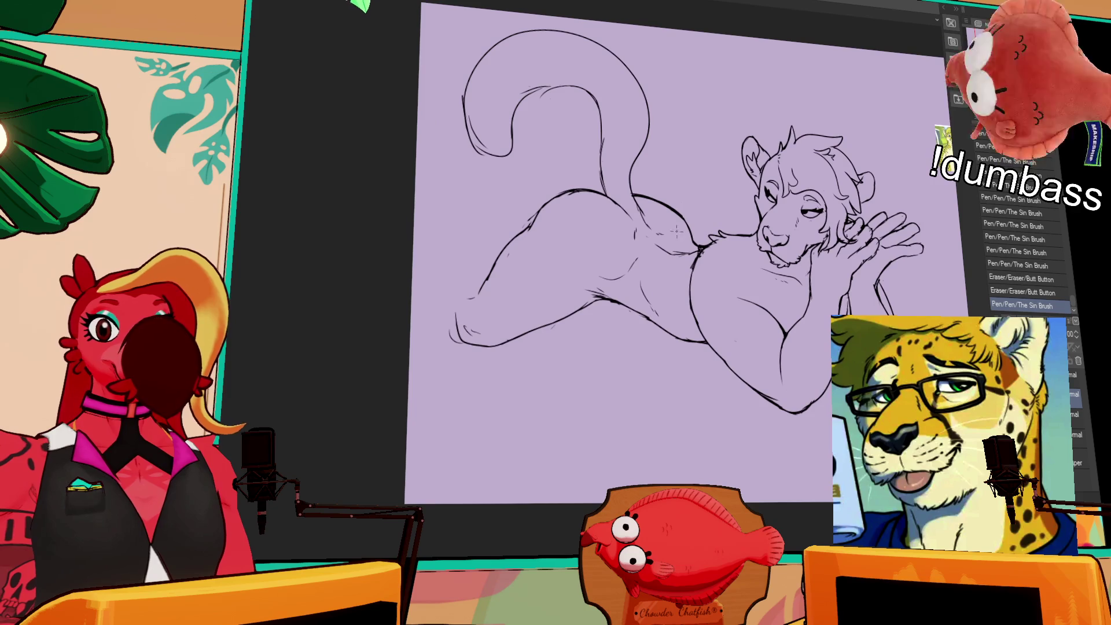
drag(489, 277, 457, 328)
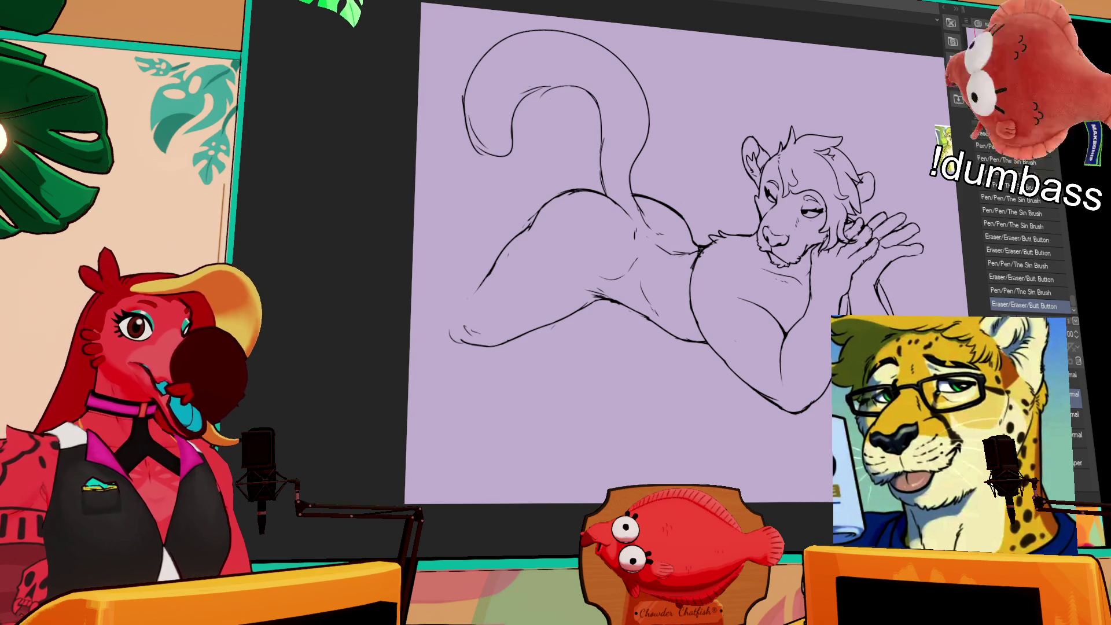
scroll(616, 187, down, 1)
mouse_move(534, 234)
mouse_down()
mouse_move(539, 207)
mouse_move(576, 177)
mouse_move(595, 183)
mouse_move(577, 195)
mouse_up()
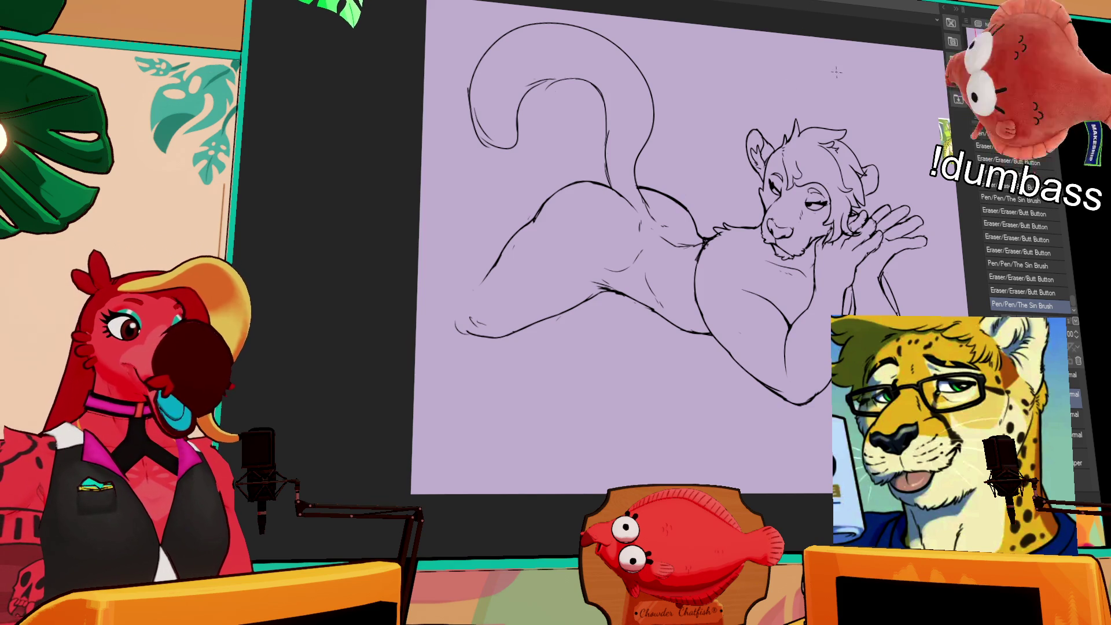
drag(898, 252, 830, 184)
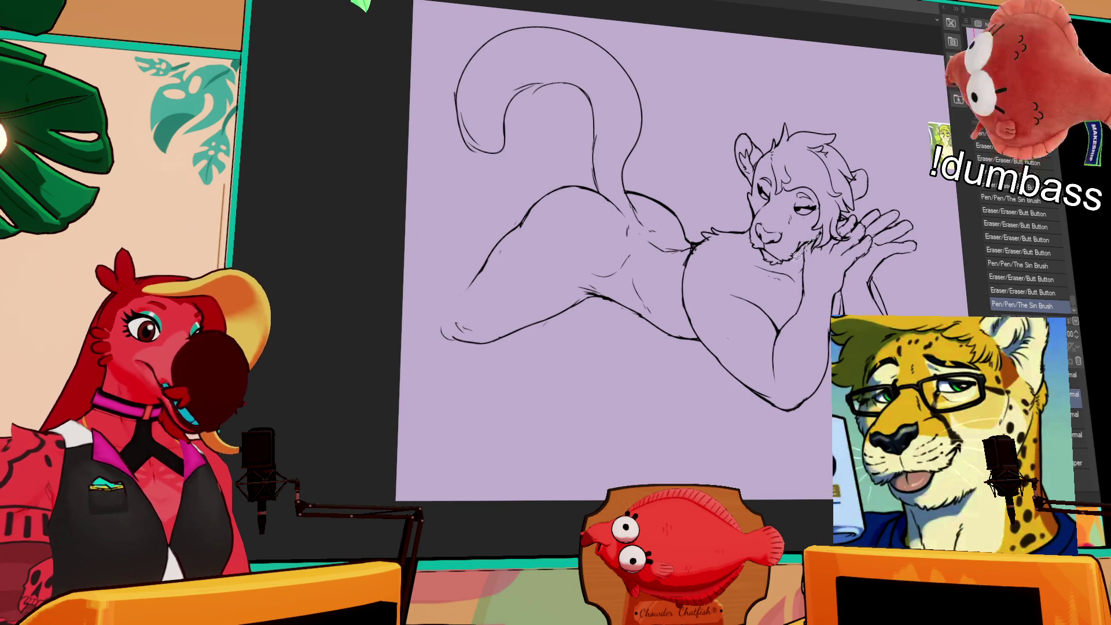
mouse_move(754, 228)
mouse_down()
mouse_move(732, 107)
mouse_move(885, 185)
mouse_up()
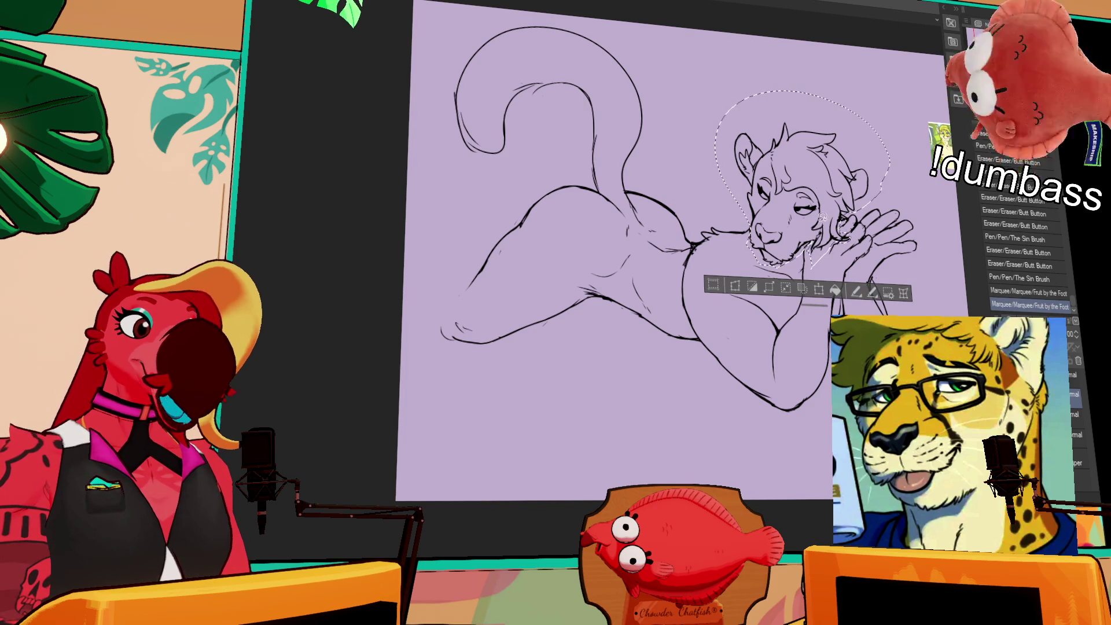
- Transform the lassoed head slightly down and to the right, then deselect
key(ctrl+t)
drag(852, 157, 855, 163)
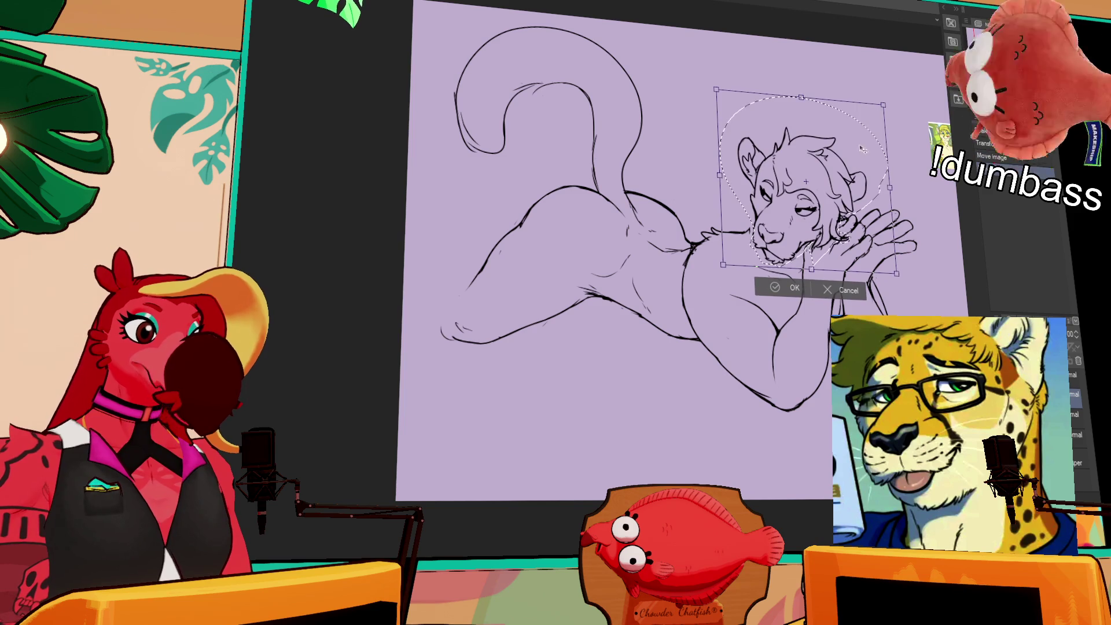
drag(907, 87, 878, 99)
key(Return)
key(ctrl+d)
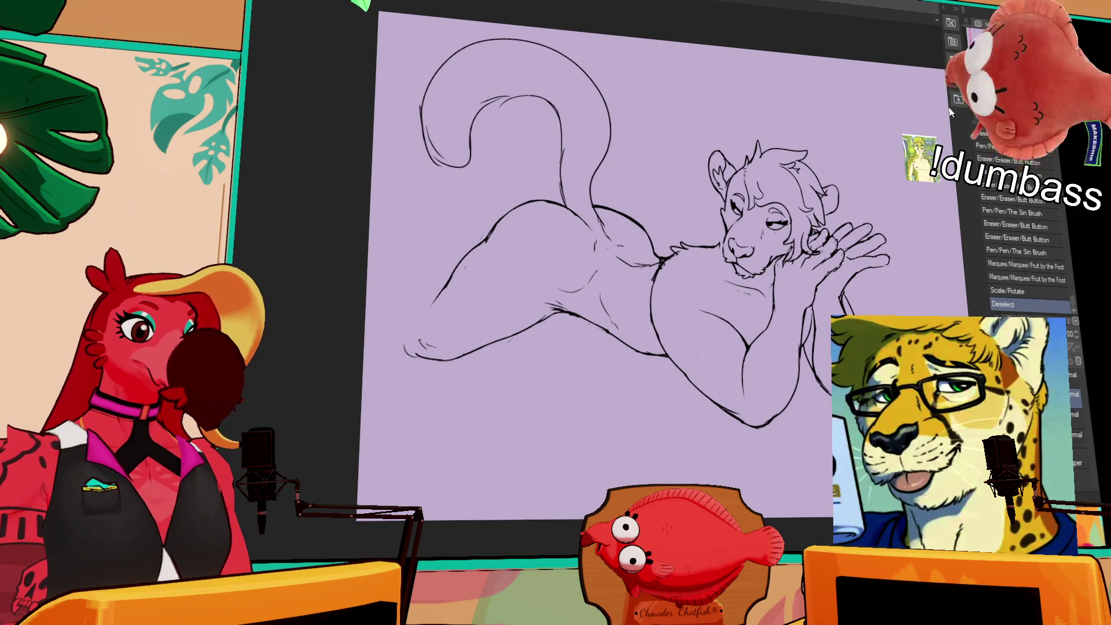
- Add small strokes at the cheek, then lasso the inner thigh lines
drag(721, 229, 728, 249)
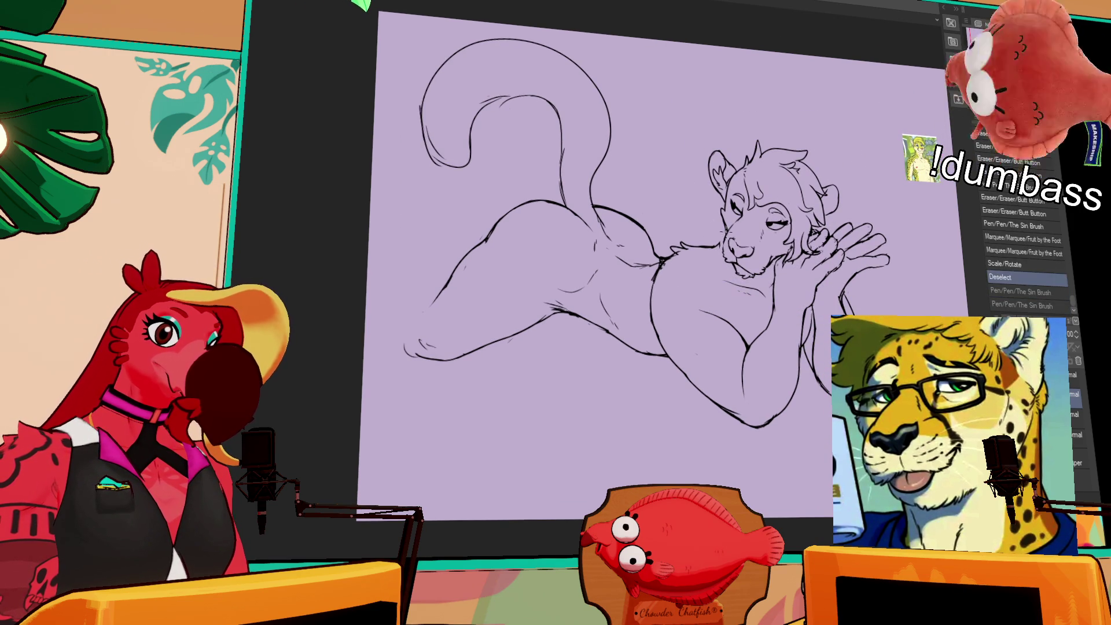
drag(764, 262, 756, 266)
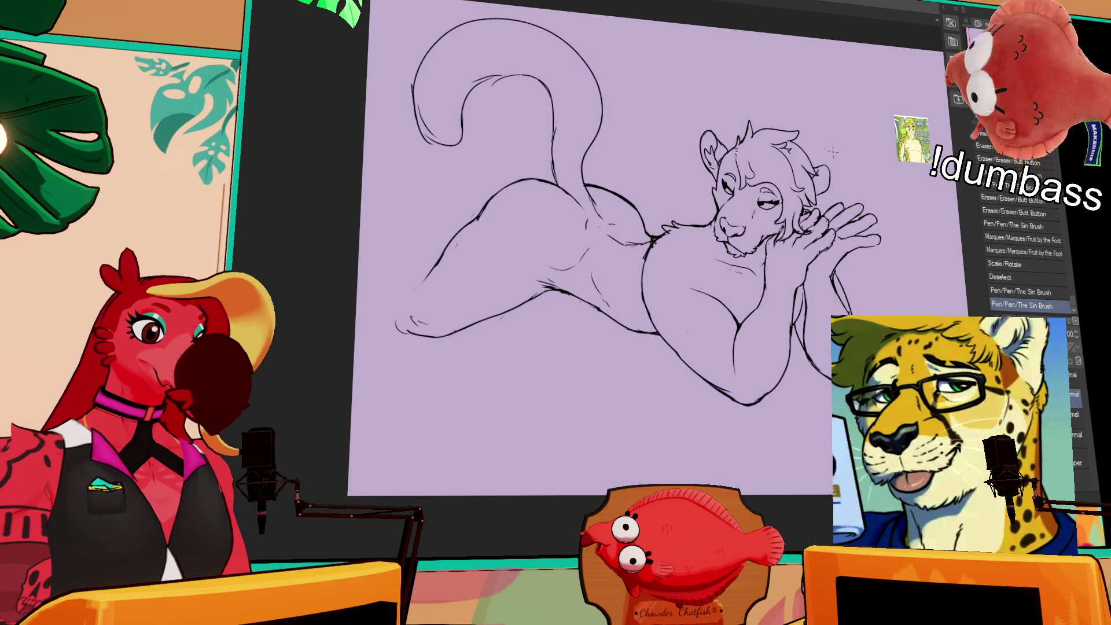
drag(708, 252, 710, 246)
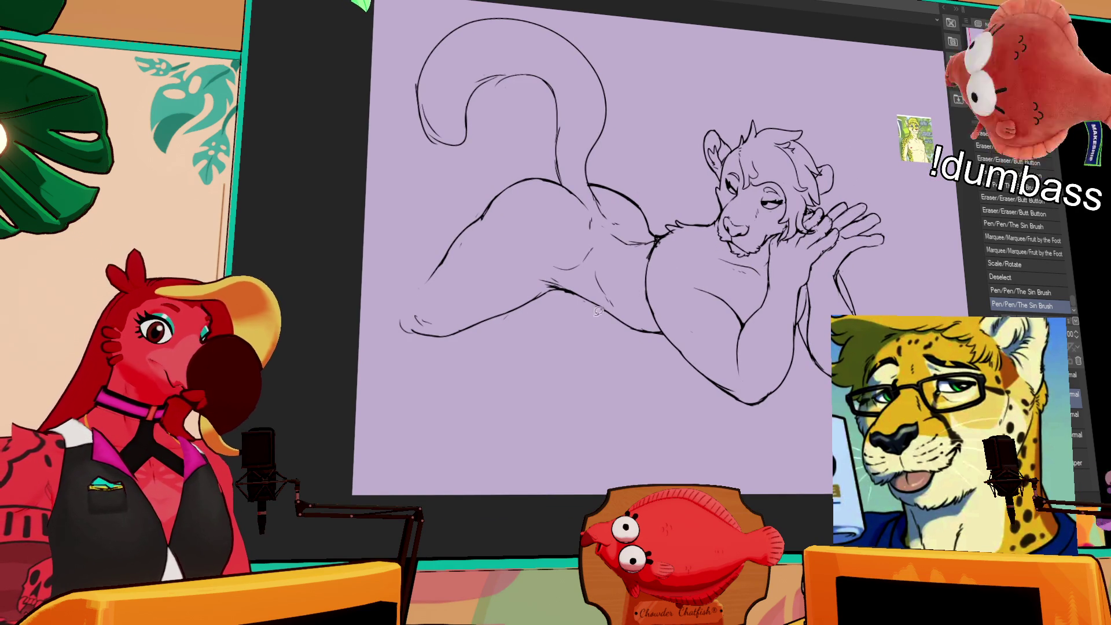
mouse_move(593, 257)
mouse_down()
mouse_move(636, 284)
mouse_move(666, 333)
mouse_up()
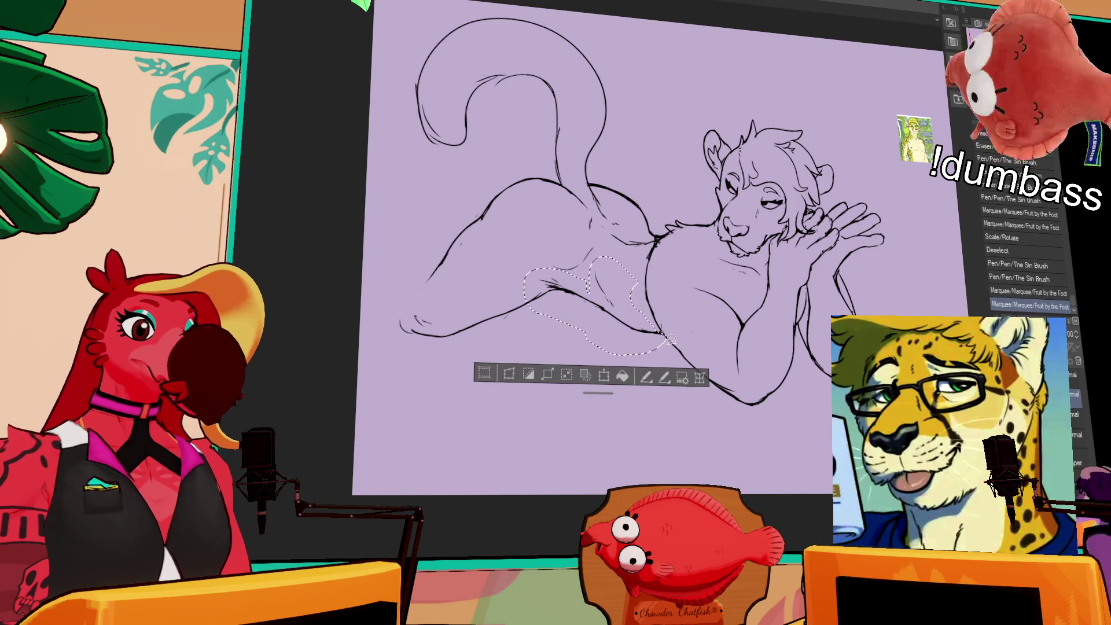
- Drop the selected thigh lines slightly lower, then erase and redraw a short lower body line
drag(660, 335, 658, 342)
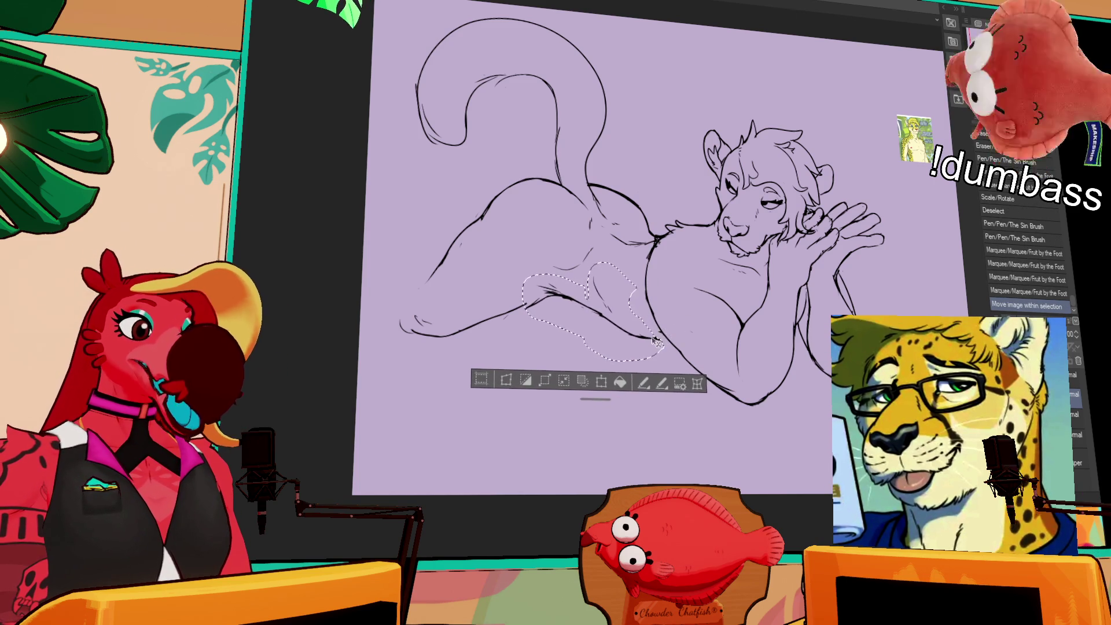
key(ctrl+d)
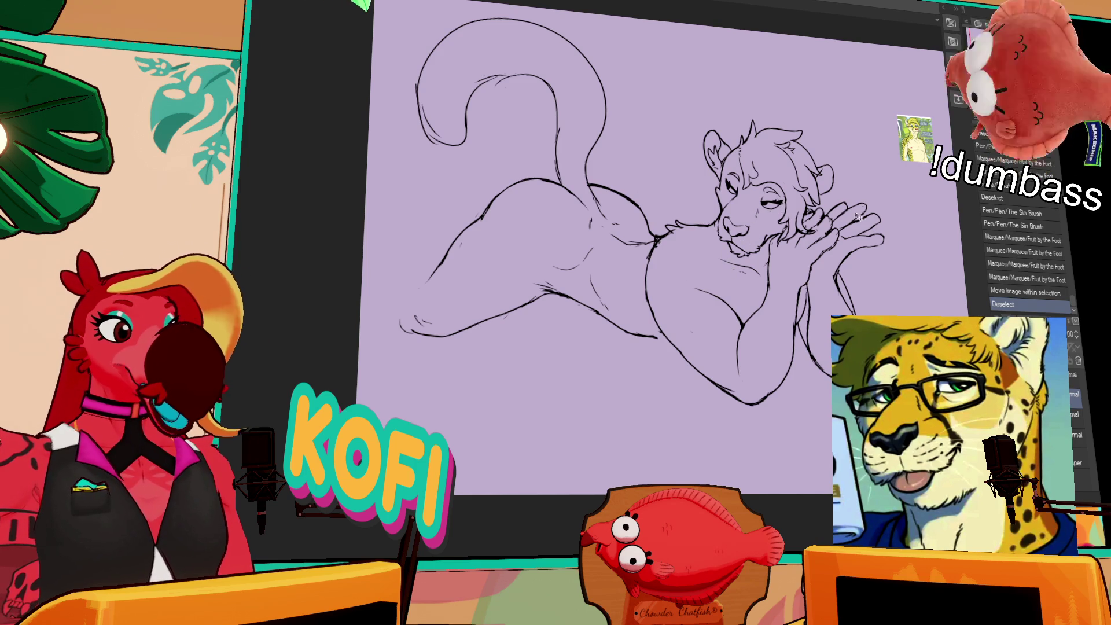
drag(660, 333, 634, 341)
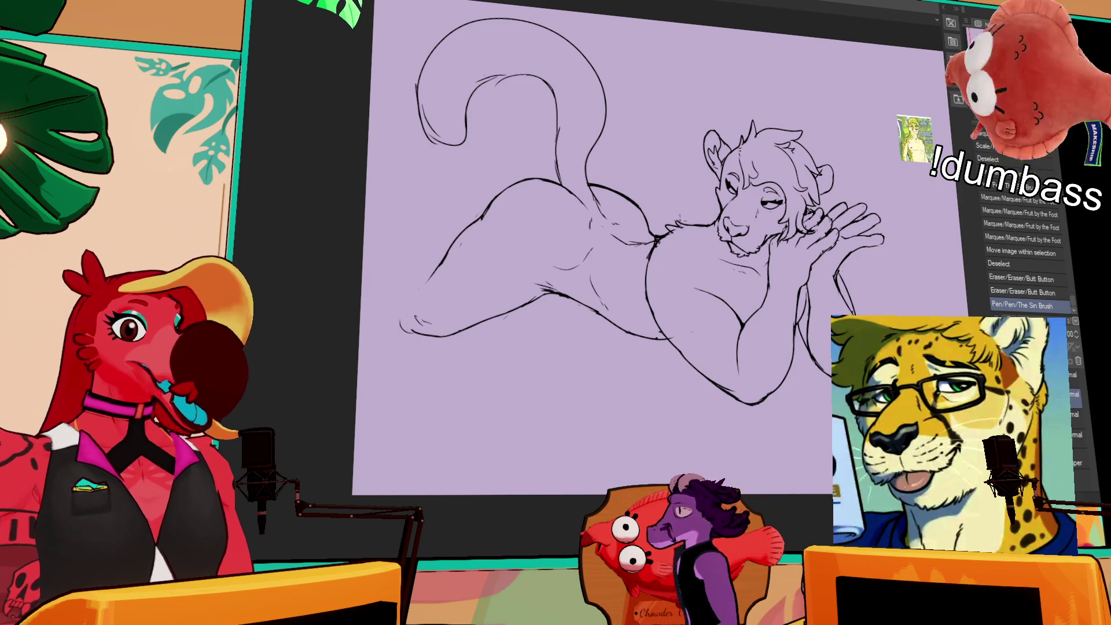
drag(642, 248, 642, 260)
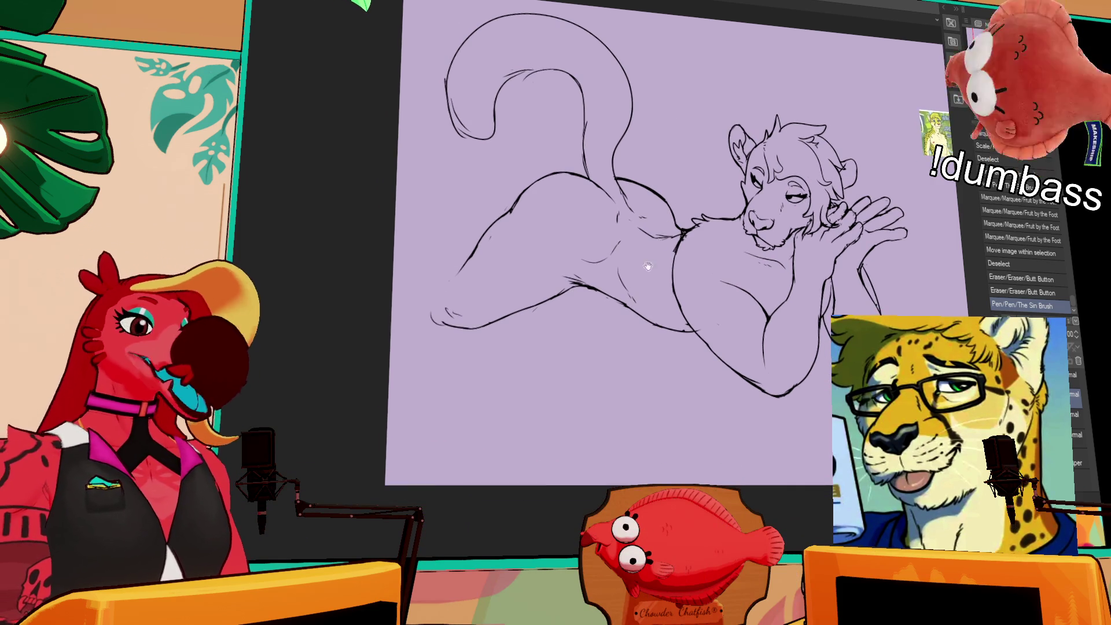
- Erase and redraw the lower foot lines, then undo those three strokes
drag(495, 257, 532, 236)
drag(463, 304, 472, 315)
drag(445, 305, 487, 327)
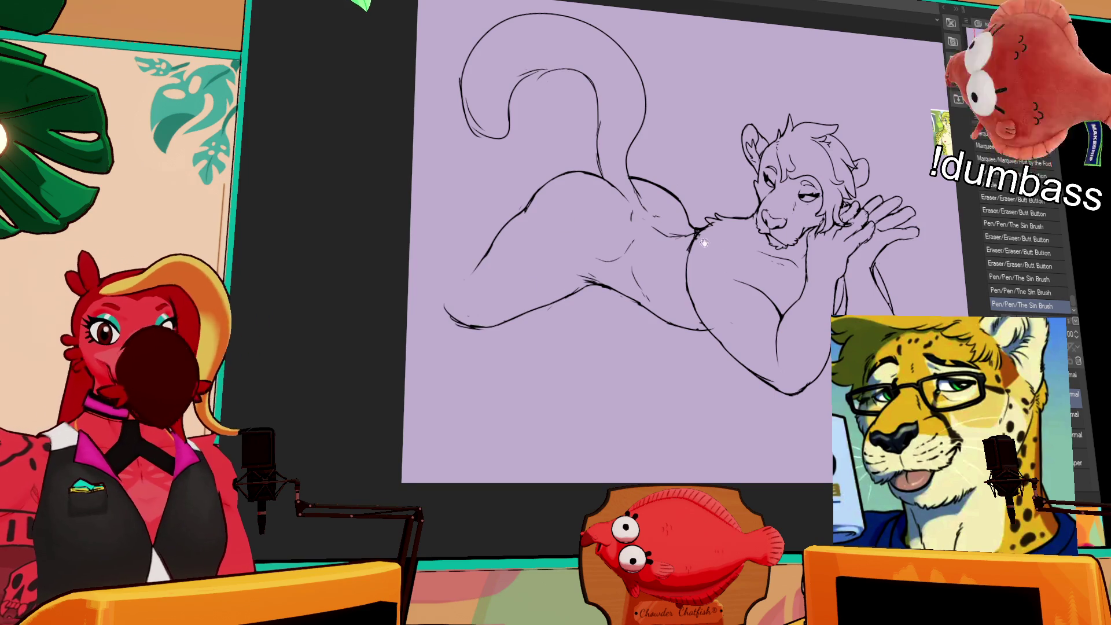
drag(688, 235, 711, 264)
mouse_move(472, 295)
mouse_down()
mouse_move(483, 287)
mouse_move(461, 350)
mouse_move(456, 328)
mouse_up()
key(ctrl+z)
key(ctrl+z)
key(ctrl+z)
- Redraw the foot's top edge and take back a trial pen stroke
mouse_move(723, 252)
mouse_down()
mouse_move(551, 261)
mouse_move(680, 297)
mouse_up()
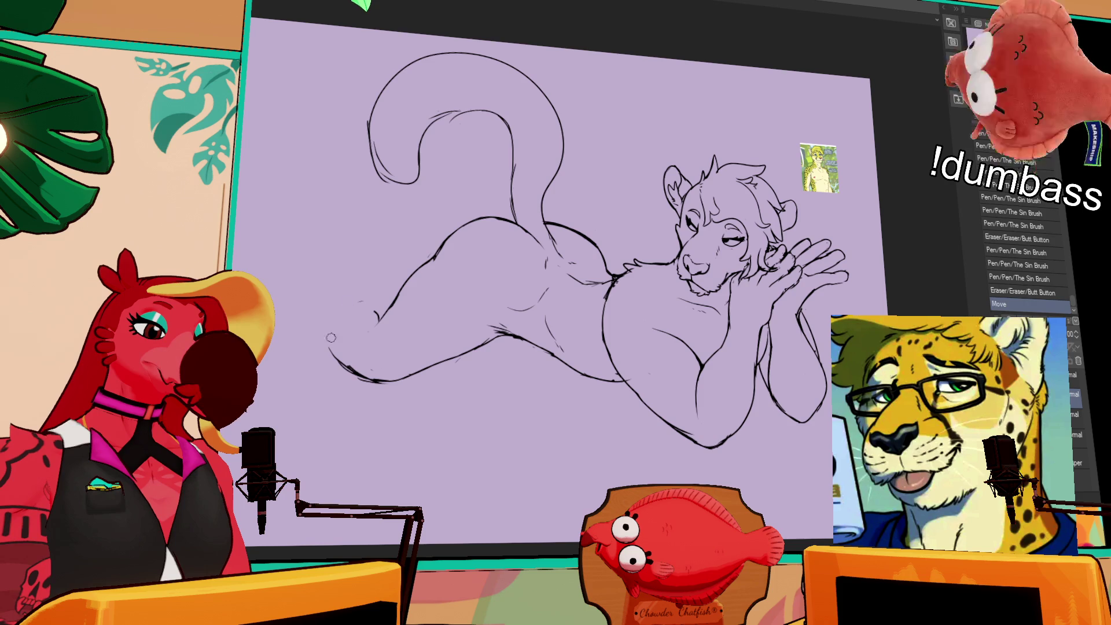
drag(317, 312, 370, 301)
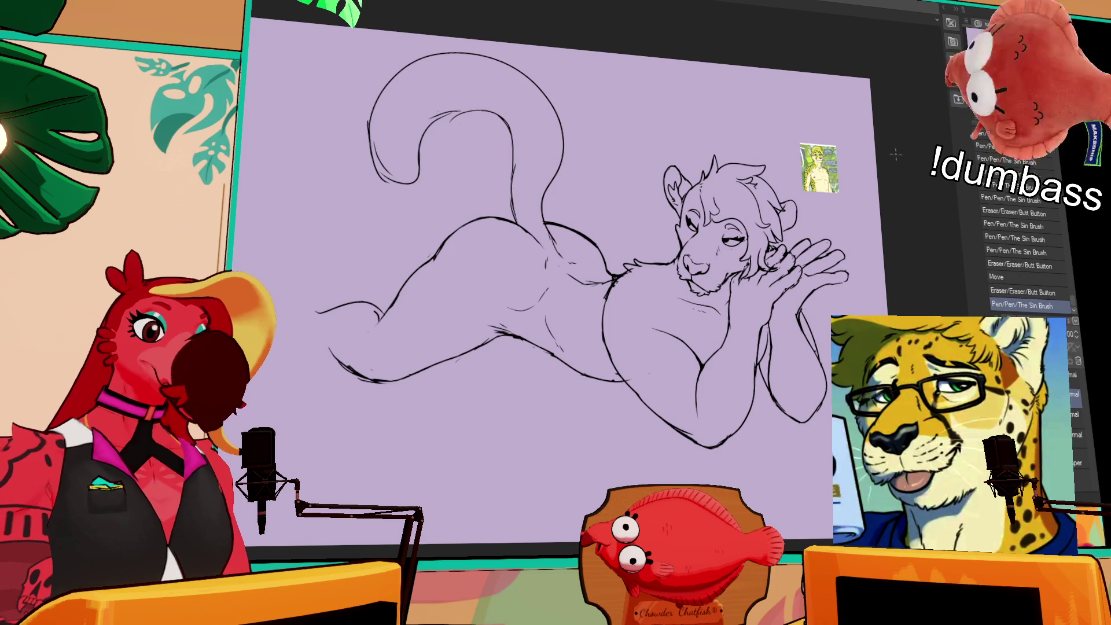
drag(868, 180, 870, 172)
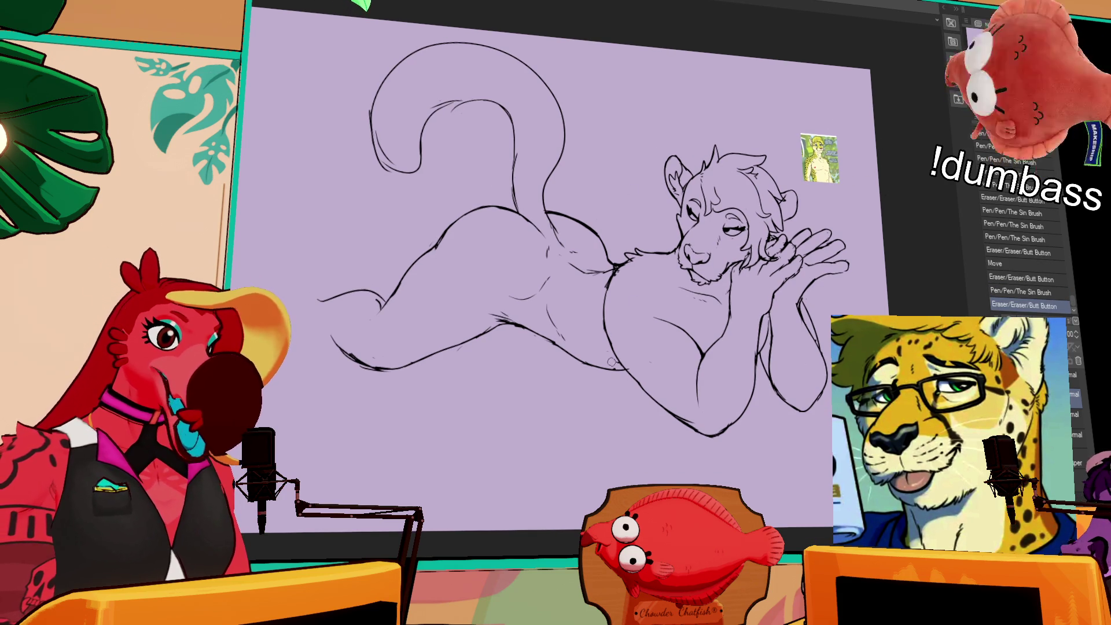
drag(770, 293, 777, 288)
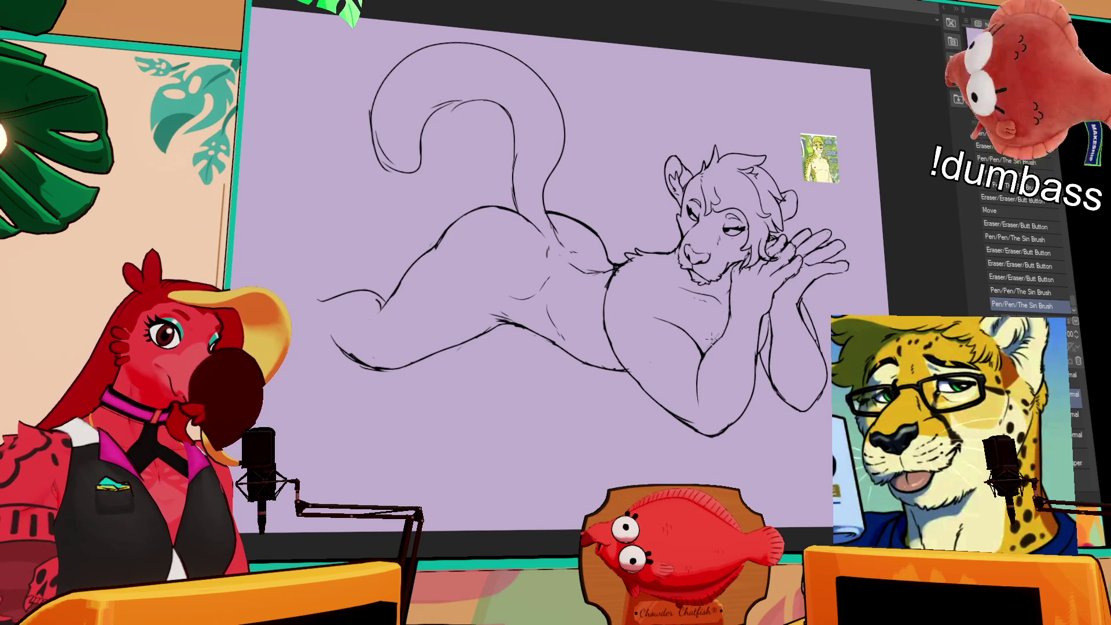
key(ctrl+z)
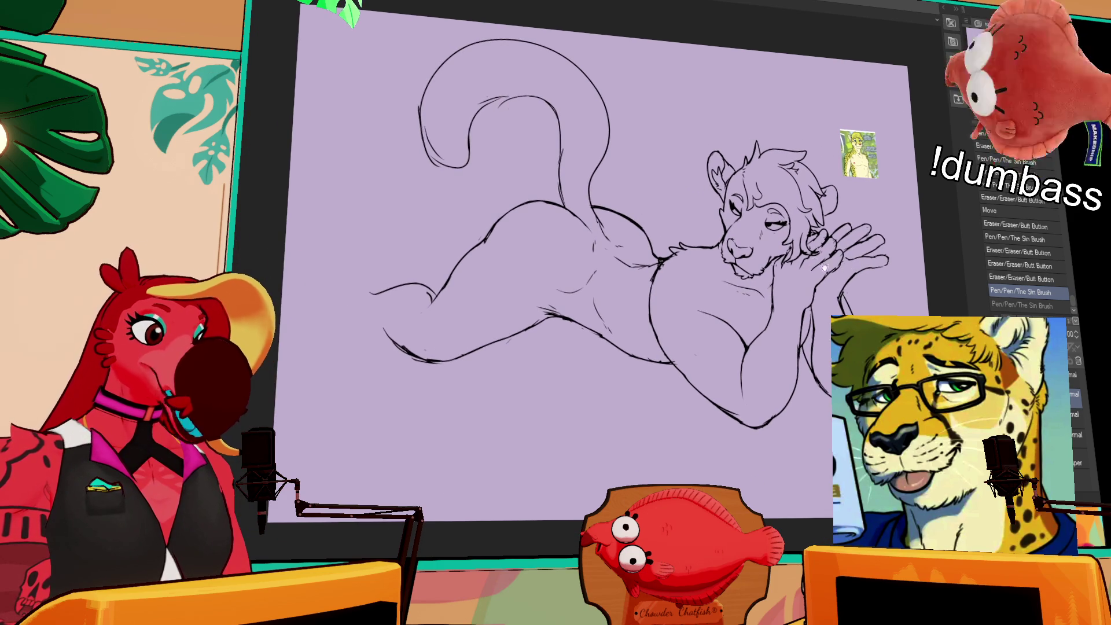
- Lasso the chest lines with the freehand selection and nudge them
scroll(603, 239, down, 2)
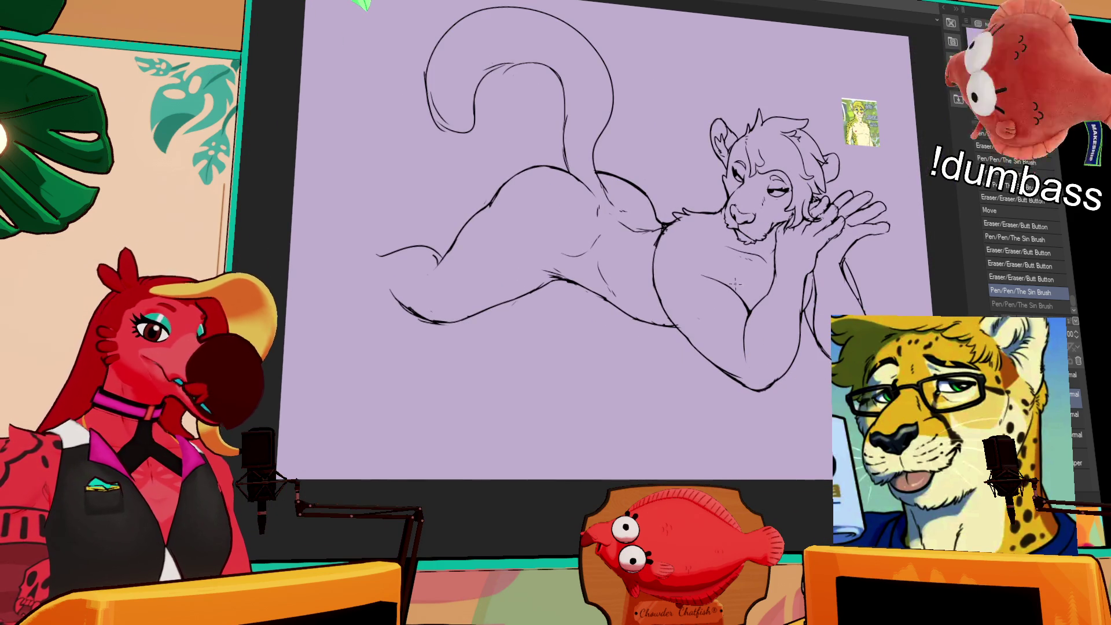
key(m)
drag(747, 320, 751, 322)
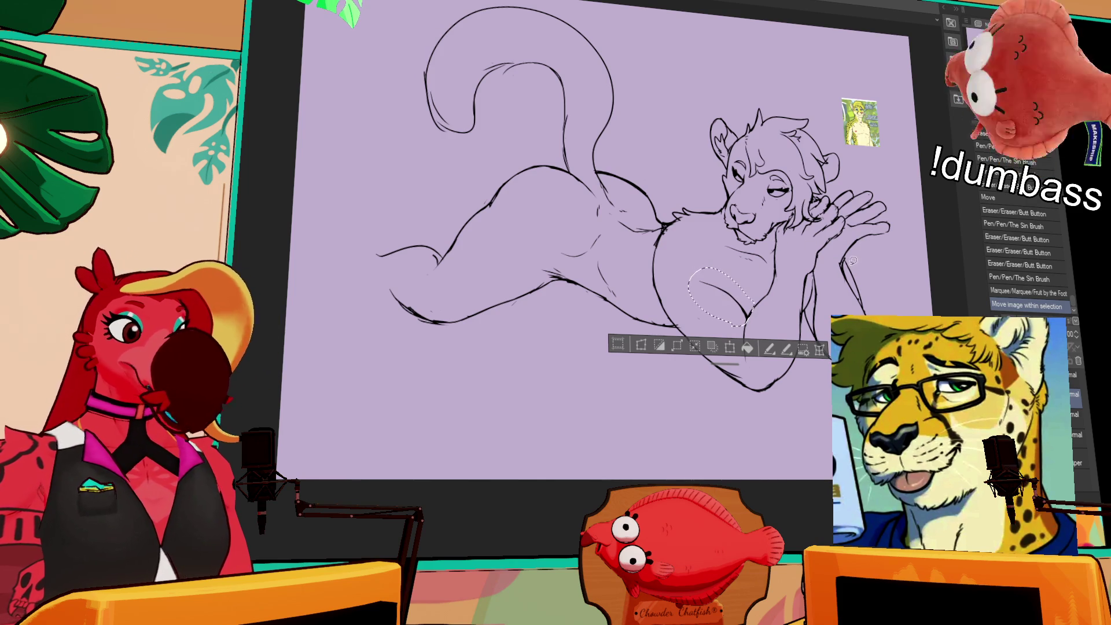
- Shift the hand's lower lines and the belly-to-arm contour, then touch up chest bits
key(ctrl+d)
drag(844, 256, 866, 311)
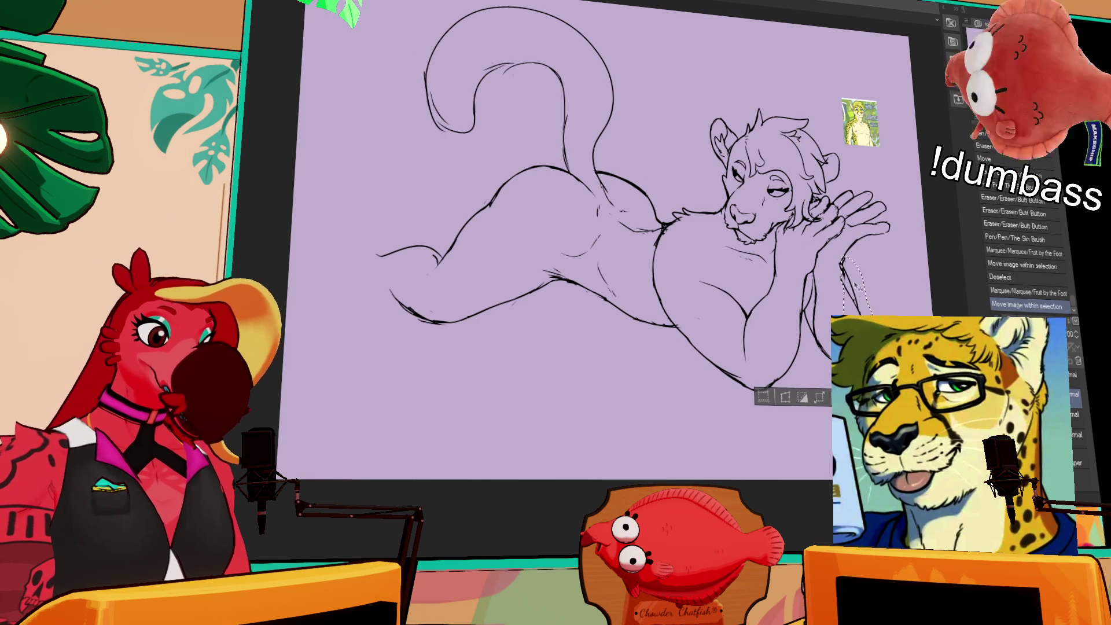
key(ctrl+d)
mouse_move(672, 239)
mouse_down()
mouse_move(660, 306)
mouse_move(764, 396)
mouse_move(744, 372)
mouse_up()
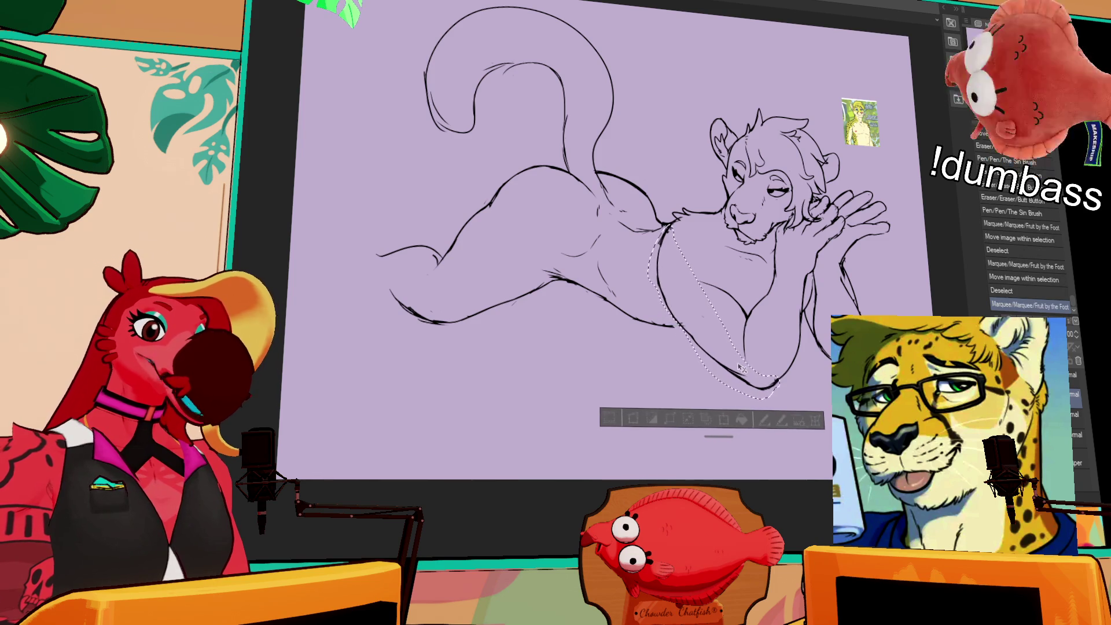
key(ctrl+d)
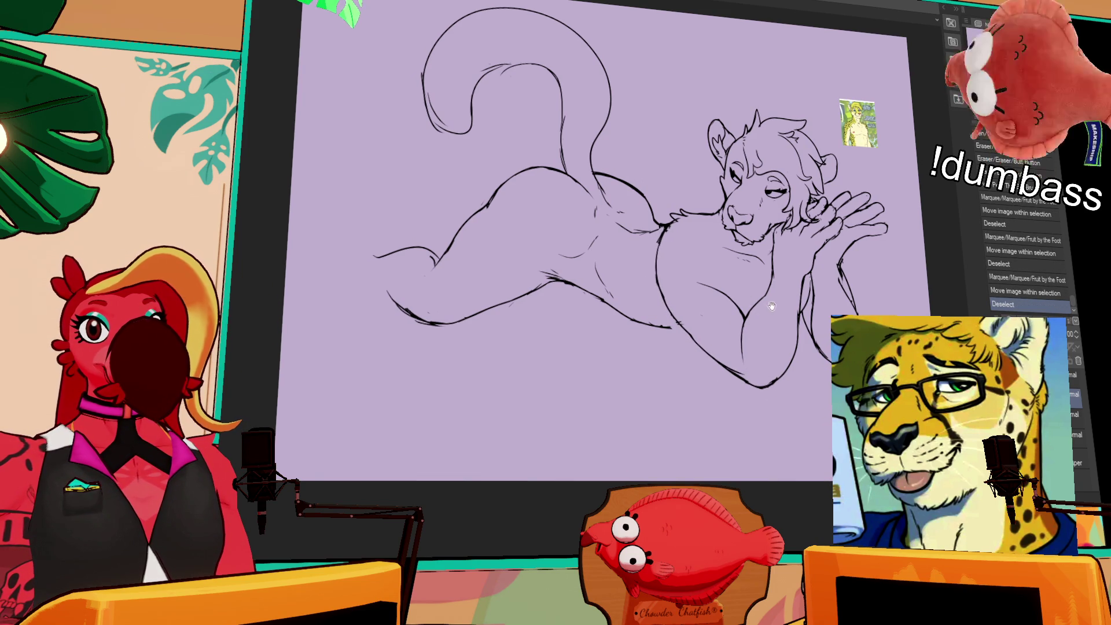
drag(699, 284, 748, 304)
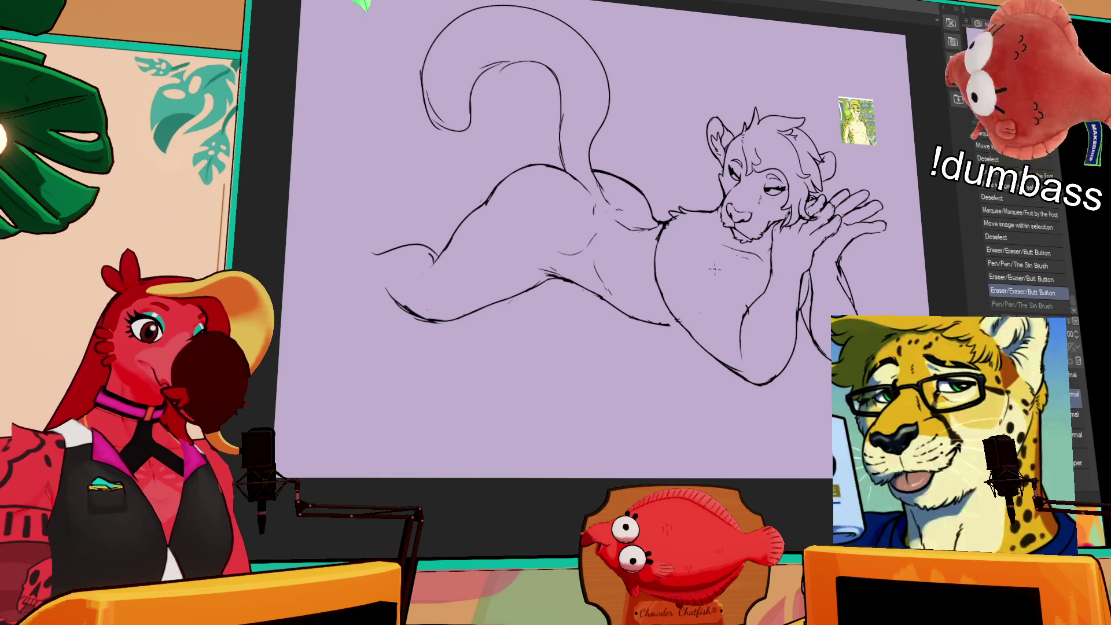
- Redraw a bit of the chest line, compare with and without it, and keep it
drag(710, 269, 747, 314)
key(ctrl+z)
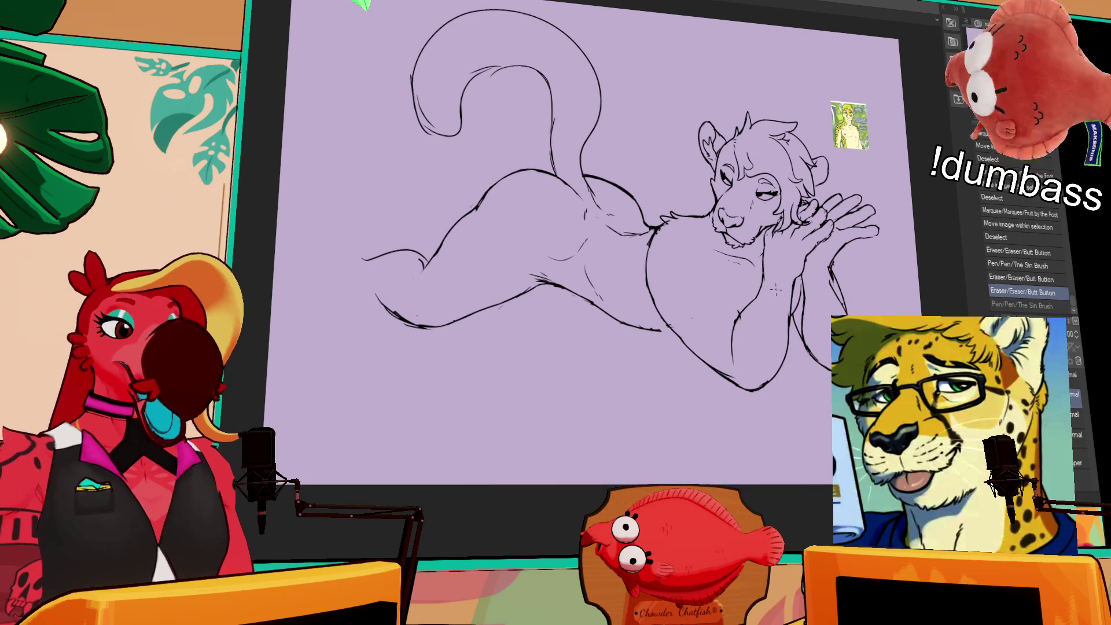
key(ctrl+y)
key(ctrl+z)
key(ctrl+y)
key(ctrl+z)
key(ctrl+y)
key(ctrl+z)
key(ctrl+y)
key(ctrl+z)
key(ctrl+y)
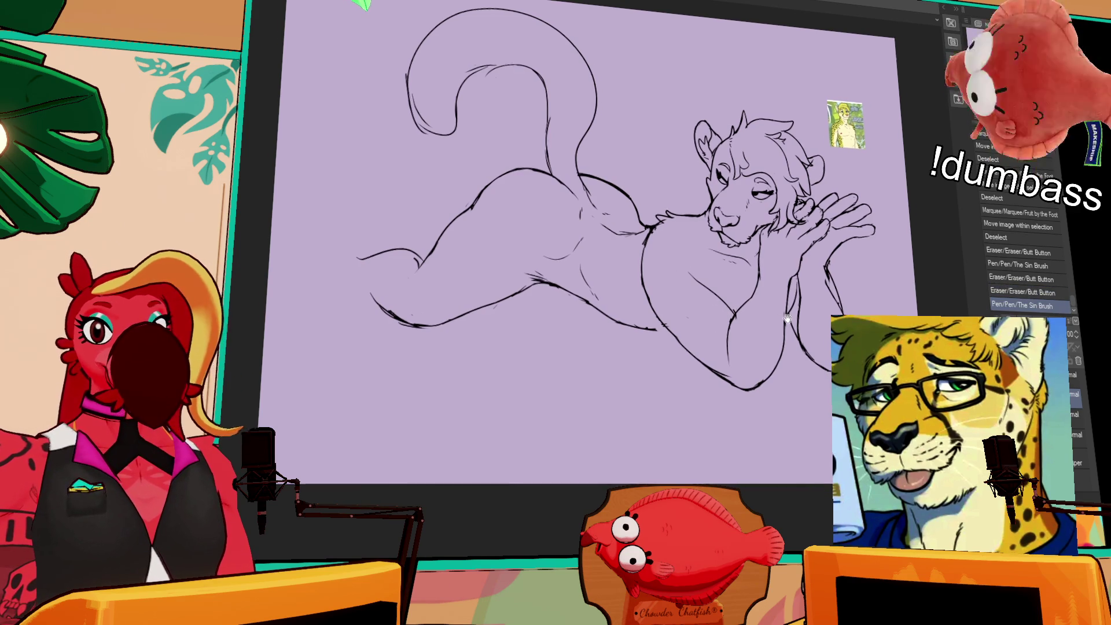
- Erase small bits near the chest and add short pen marks along the right arm
drag(700, 352, 695, 354)
drag(695, 355, 695, 349)
mouse_move(789, 262)
mouse_down()
mouse_move(799, 300)
mouse_move(797, 287)
mouse_up()
drag(793, 281, 799, 300)
mouse_move(587, 312)
mouse_down()
mouse_move(596, 327)
mouse_move(657, 330)
mouse_move(606, 322)
mouse_move(643, 329)
mouse_up()
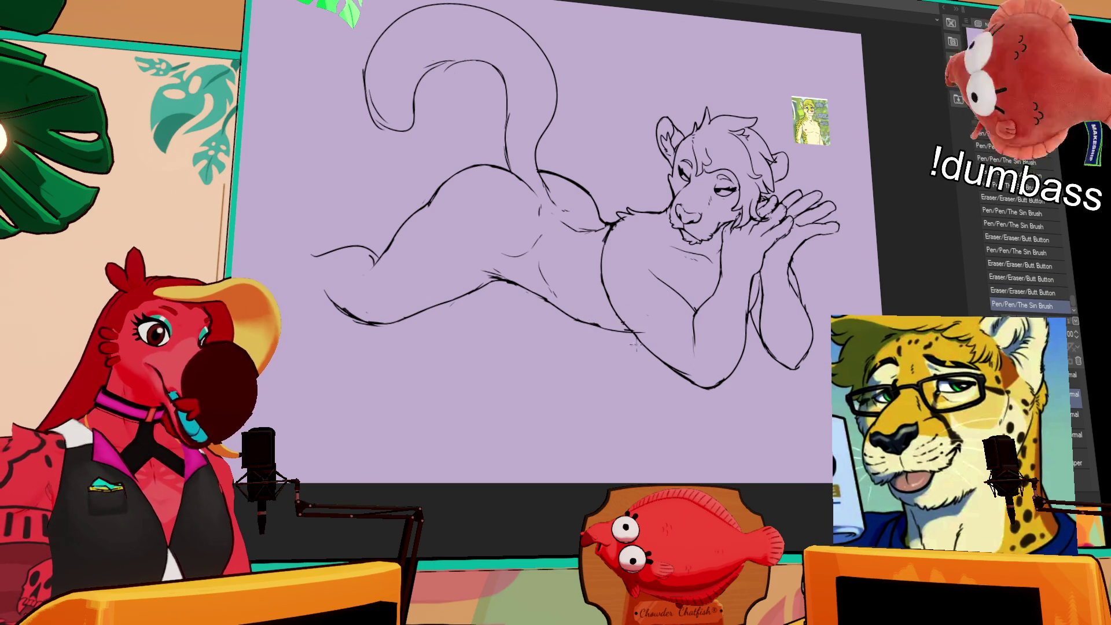
- Erase small marks near the knee, extend the belly line, and trim the chest line
scroll(732, 325, down, 1)
drag(733, 326, 767, 330)
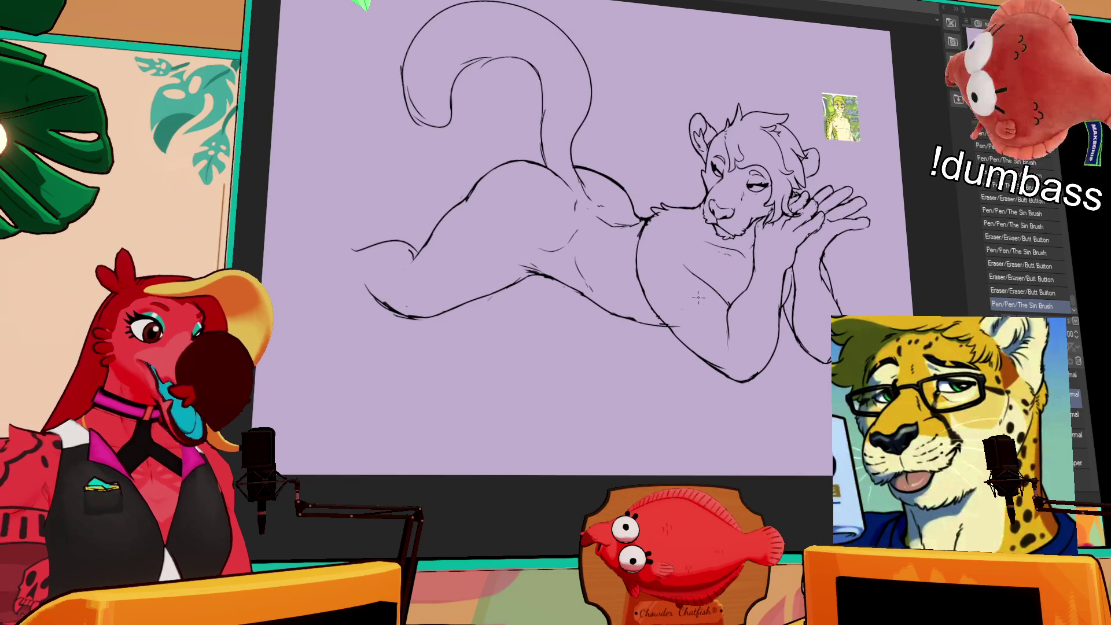
mouse_move(410, 246)
mouse_down()
mouse_move(417, 255)
mouse_move(431, 233)
mouse_up()
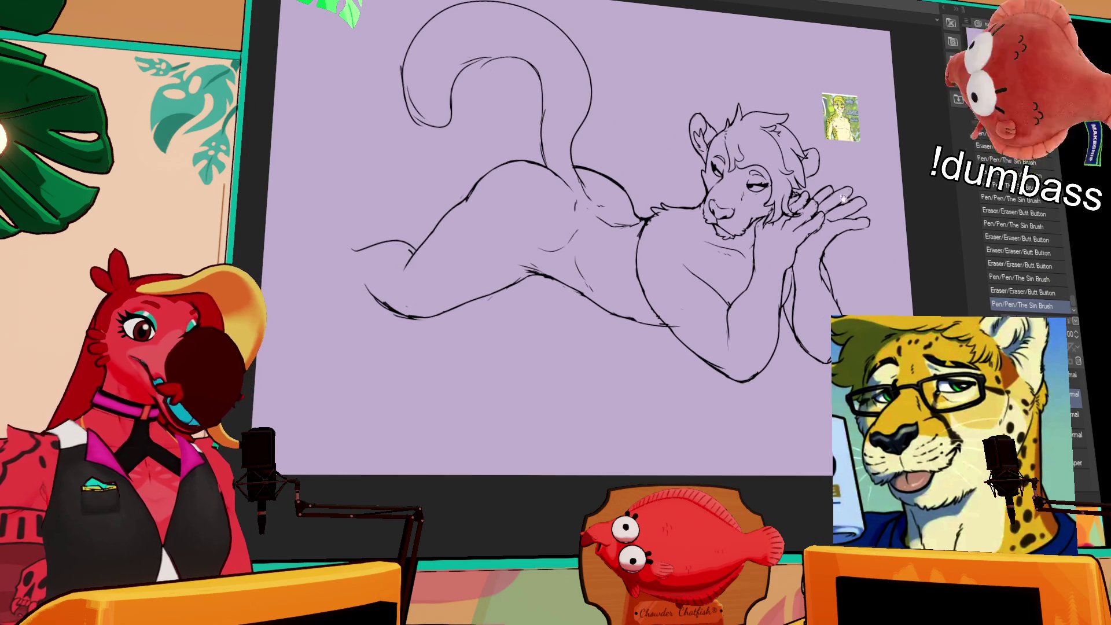
drag(846, 184, 844, 167)
drag(625, 249, 610, 262)
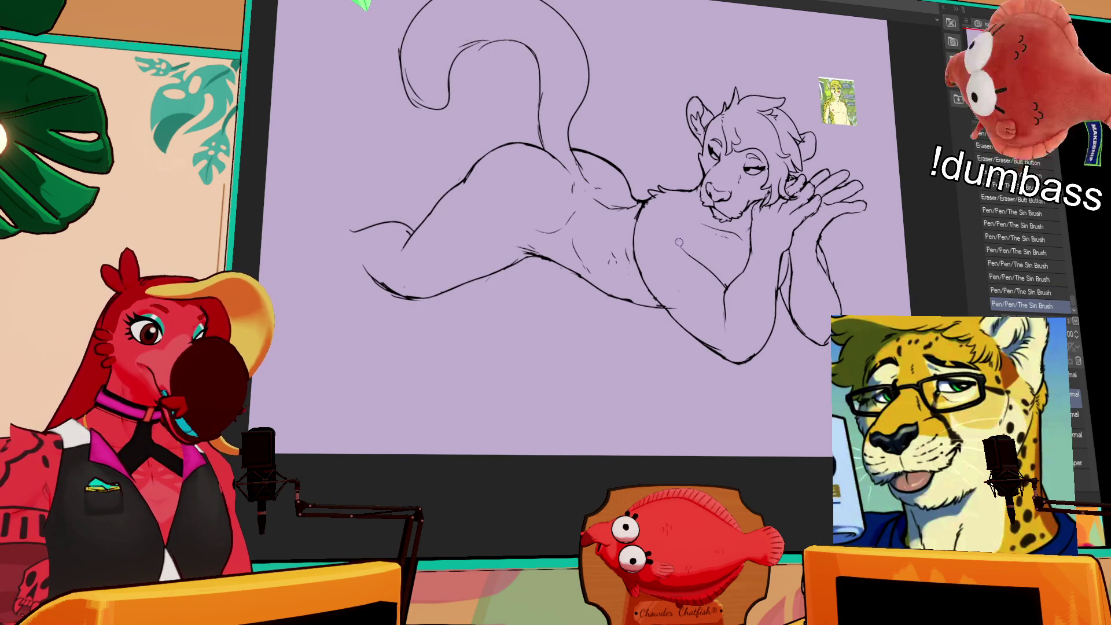
drag(697, 237, 698, 262)
- Lasso a thin sliver of the torso lines, then undo that selection
drag(847, 160, 843, 155)
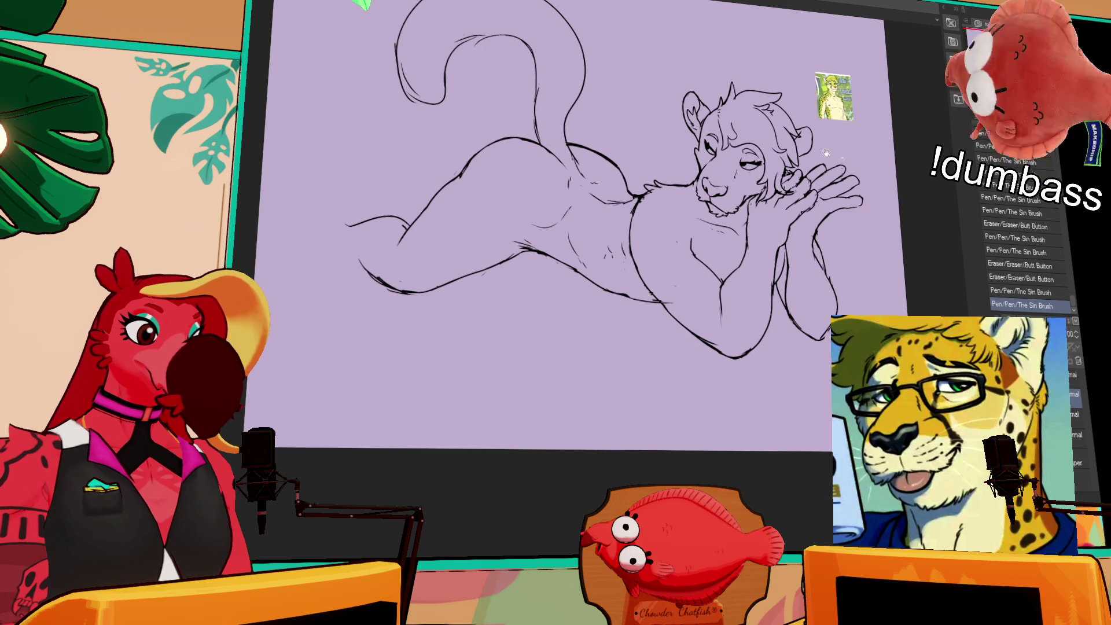
key(m)
mouse_move(649, 196)
mouse_down()
mouse_move(626, 240)
mouse_move(637, 278)
mouse_move(653, 199)
mouse_move(793, 32)
mouse_move(889, 72)
mouse_move(728, 392)
mouse_move(640, 193)
mouse_up()
key(ctrl+z)
- Move the head slightly left and nudge a small area near the tail base
drag(797, 253, 790, 253)
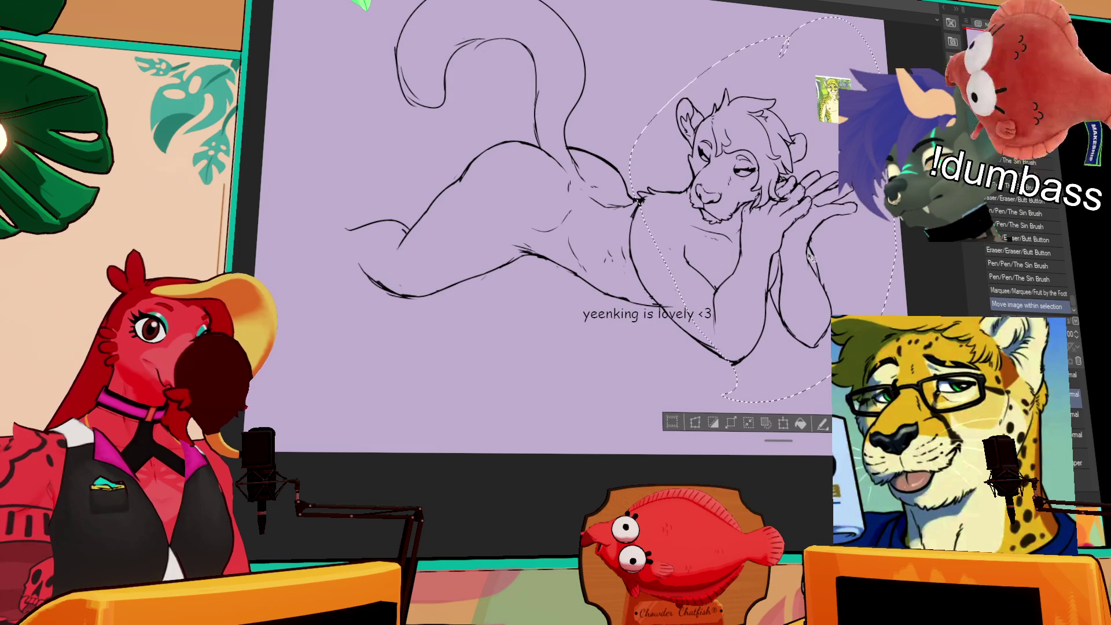
key(ctrl+d)
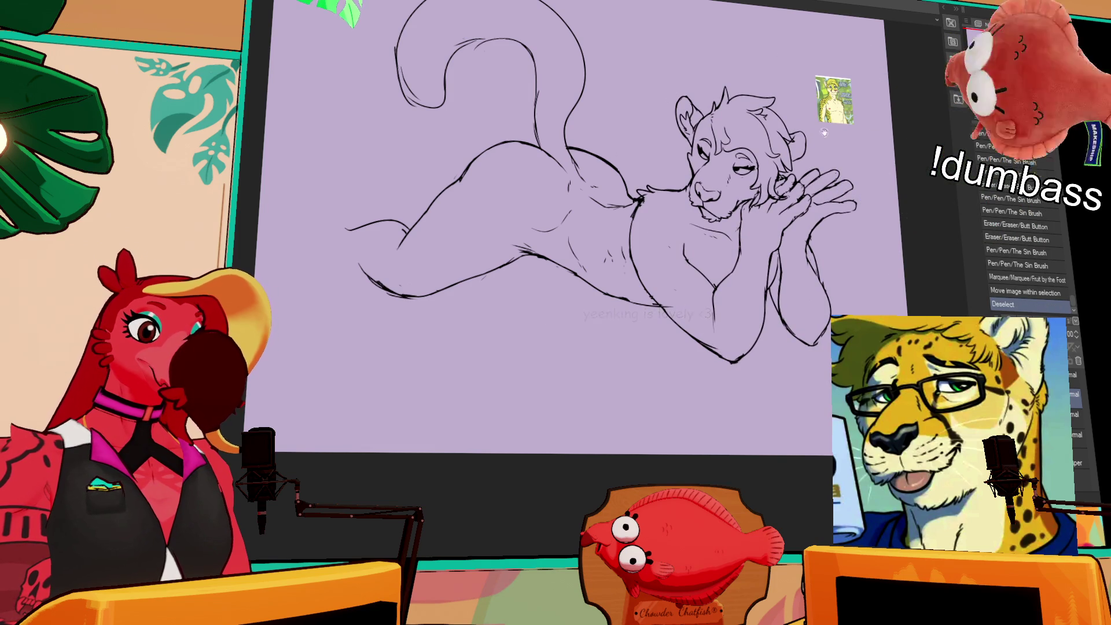
drag(703, 233, 709, 227)
mouse_move(597, 201)
mouse_down()
mouse_move(634, 185)
mouse_move(645, 192)
mouse_move(626, 196)
mouse_up()
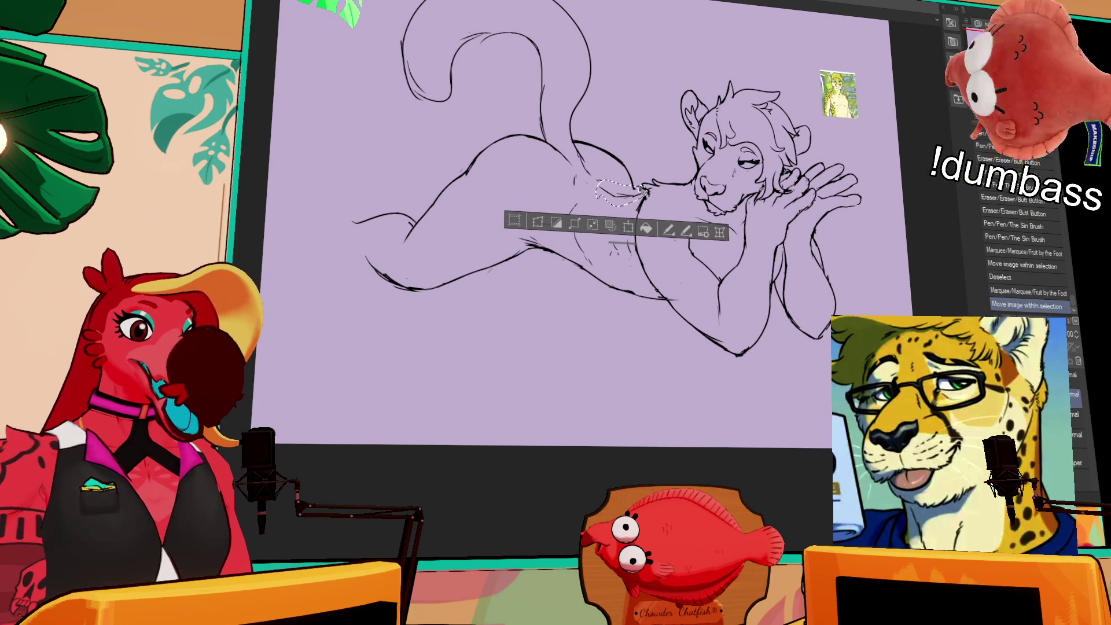
key(ctrl+d)
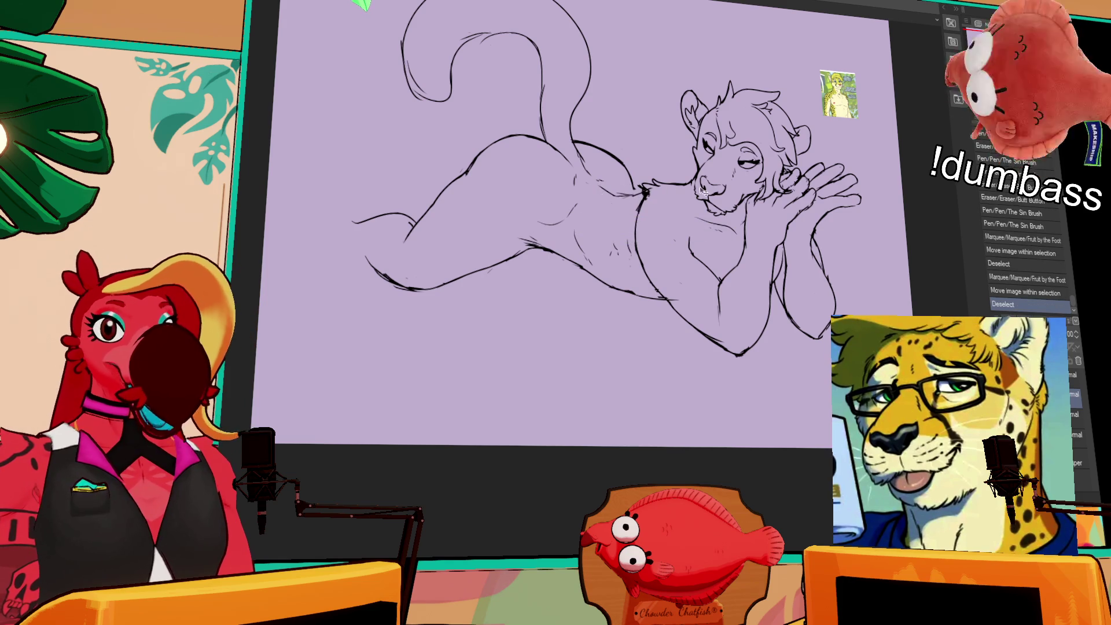
- Erase and redraw small line bits below the chin, keeping the last pen stroke
drag(687, 277, 689, 300)
mouse_move(624, 217)
mouse_down()
mouse_move(592, 199)
mouse_move(608, 204)
mouse_up()
key(ctrl+z)
key(ctrl+y)
- Erase and redraw spots near the left hip and add small pen strokes
mouse_move(519, 191)
mouse_down()
mouse_move(510, 172)
mouse_move(544, 154)
mouse_move(528, 156)
mouse_move(585, 147)
mouse_up()
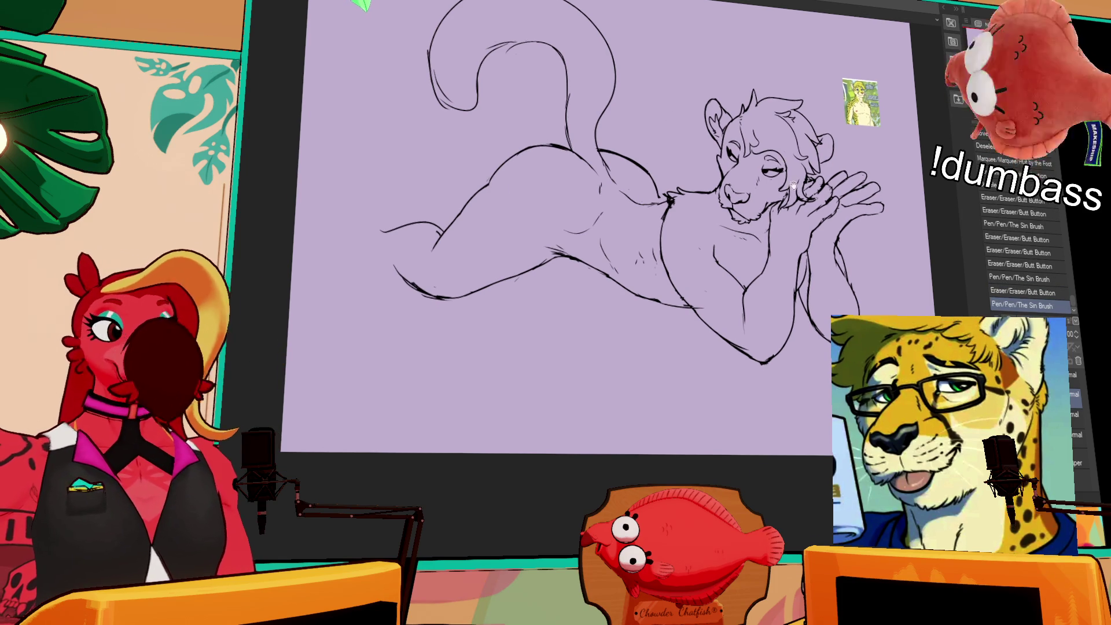
drag(485, 185, 504, 172)
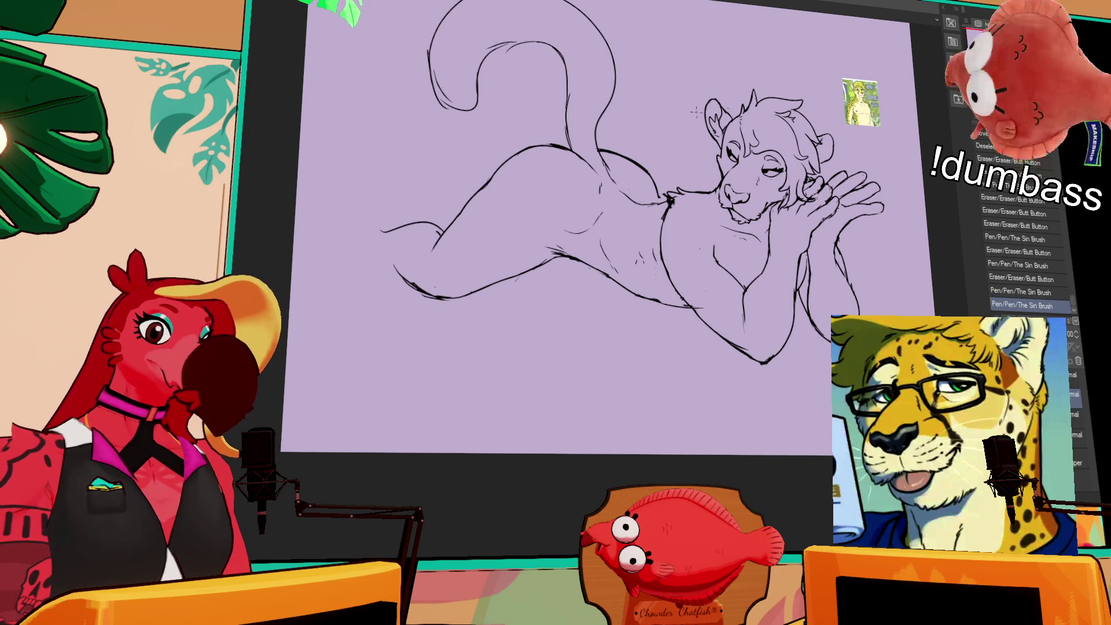
mouse_move(868, 197)
mouse_down()
mouse_move(880, 202)
mouse_move(853, 219)
mouse_up()
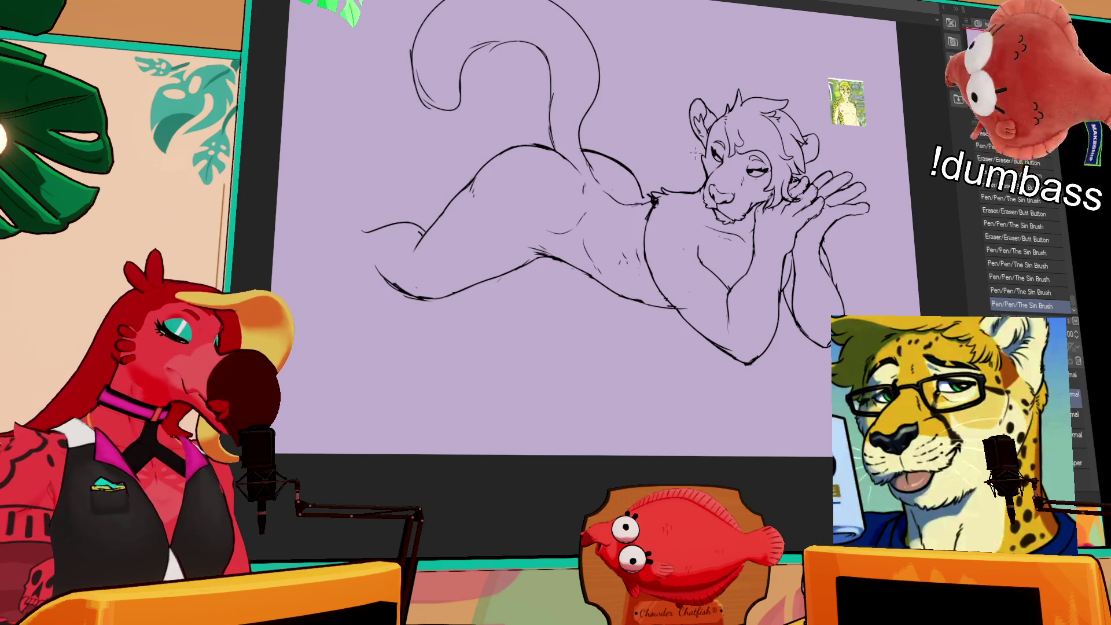
- Retouch the lower torso, arm end, chest and forearm lines
mouse_move(686, 286)
mouse_down()
mouse_move(693, 302)
mouse_move(653, 278)
mouse_move(674, 304)
mouse_up()
drag(679, 308, 741, 362)
drag(714, 316, 749, 362)
key(ctrl+z)
drag(743, 357, 758, 341)
mouse_move(716, 304)
mouse_down()
mouse_move(725, 333)
mouse_move(728, 292)
mouse_up()
drag(724, 292, 723, 321)
drag(718, 304, 725, 324)
mouse_move(834, 271)
mouse_down()
mouse_move(838, 315)
mouse_move(846, 301)
mouse_up()
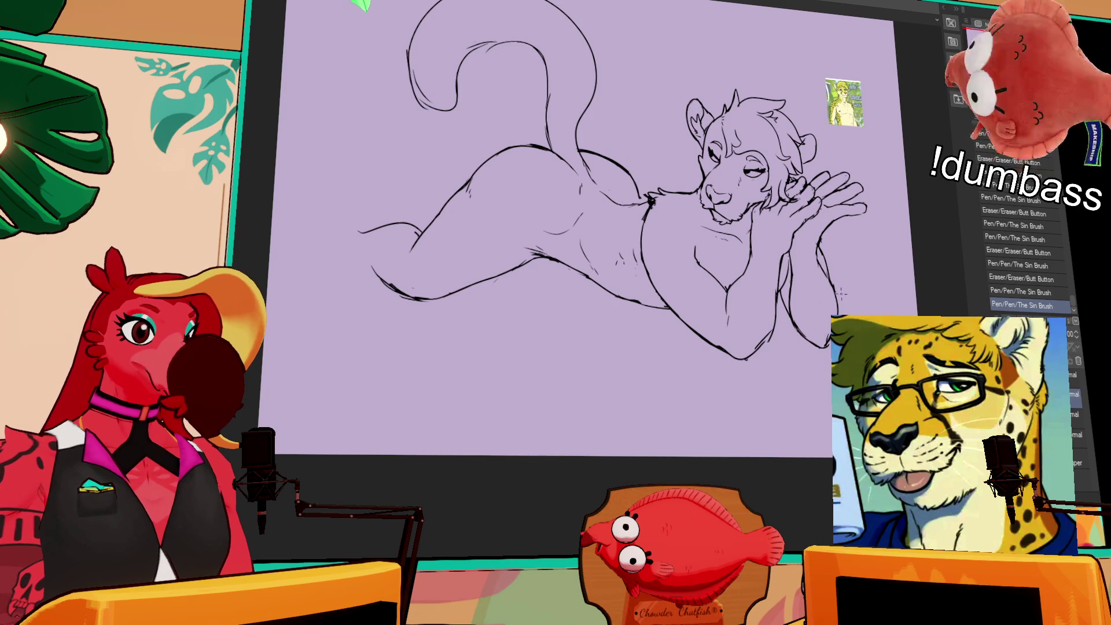
- Redraw a section of the belly line and retouch strokes near the chest, cheek and hand
mouse_move(650, 202)
mouse_down()
mouse_move(640, 276)
mouse_move(664, 290)
mouse_move(638, 260)
mouse_up()
drag(643, 217, 635, 284)
key(ctrl+z)
mouse_move(644, 203)
mouse_down()
mouse_move(641, 270)
mouse_move(666, 299)
mouse_up()
key(ctrl+z)
drag(690, 241, 702, 249)
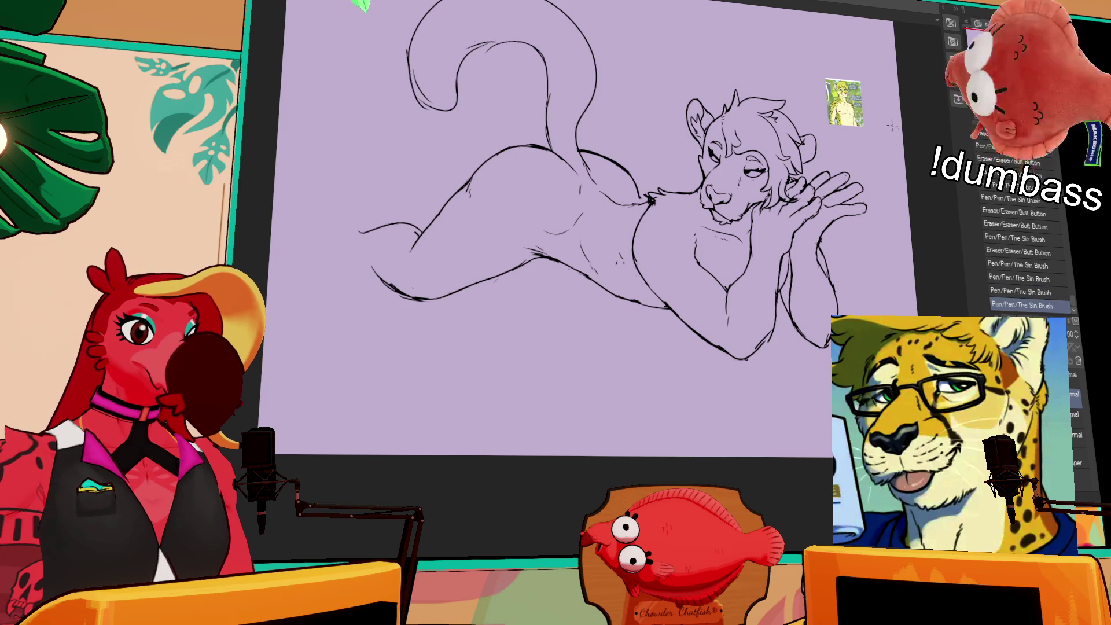
drag(761, 201, 790, 215)
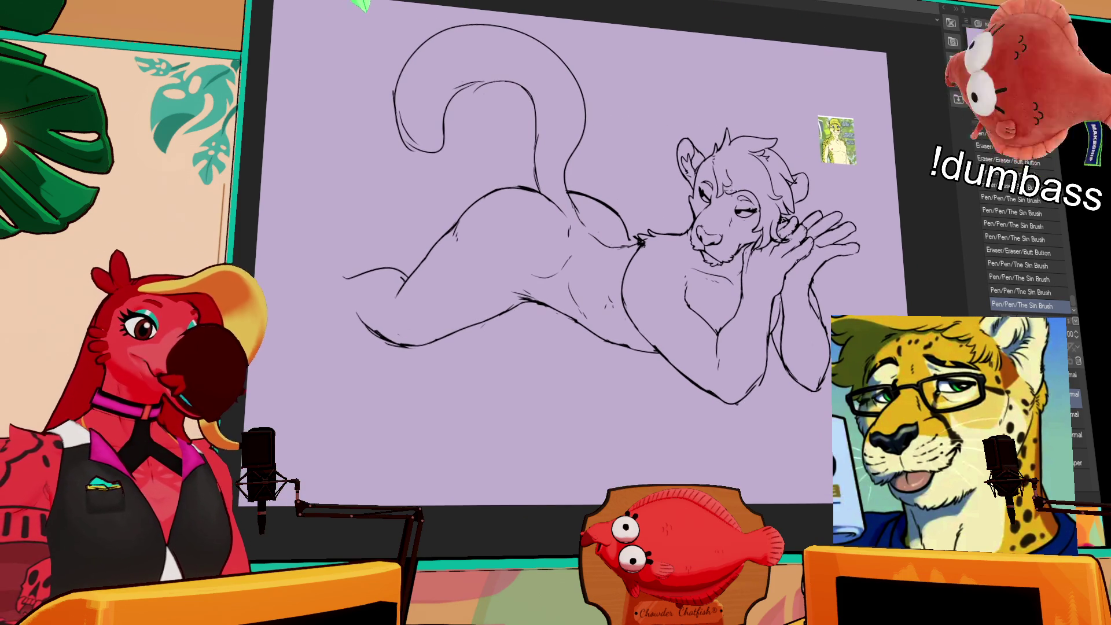
click(643, 248)
- Erase the stray dark mark beside the chest line and pan across the finished lineart
click(643, 248)
click(642, 248)
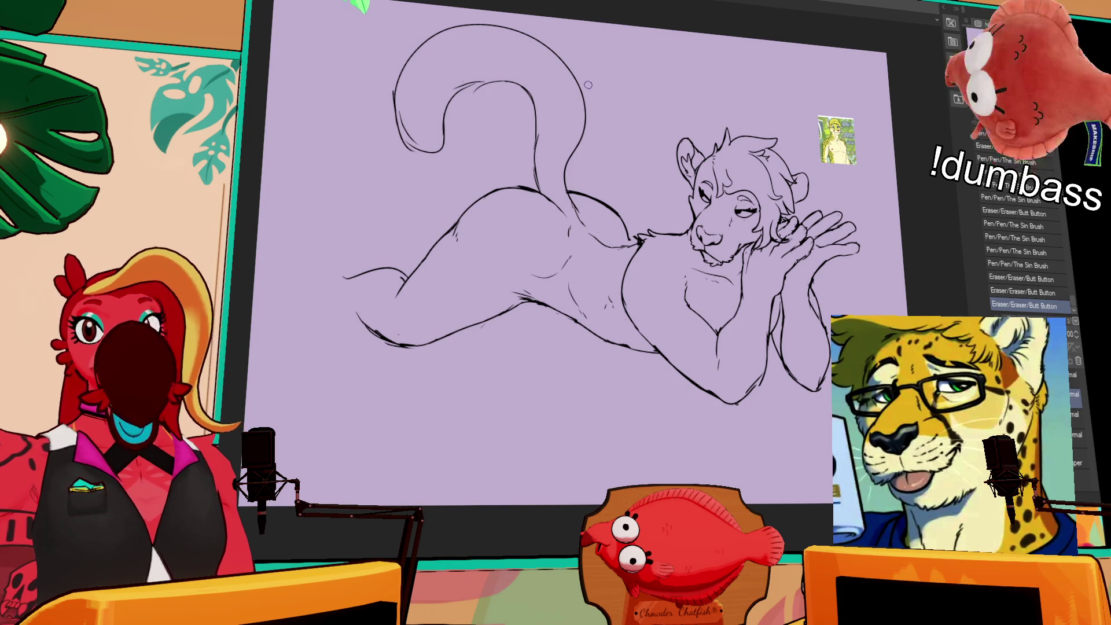
drag(662, 48, 619, 98)
drag(707, 171, 714, 174)
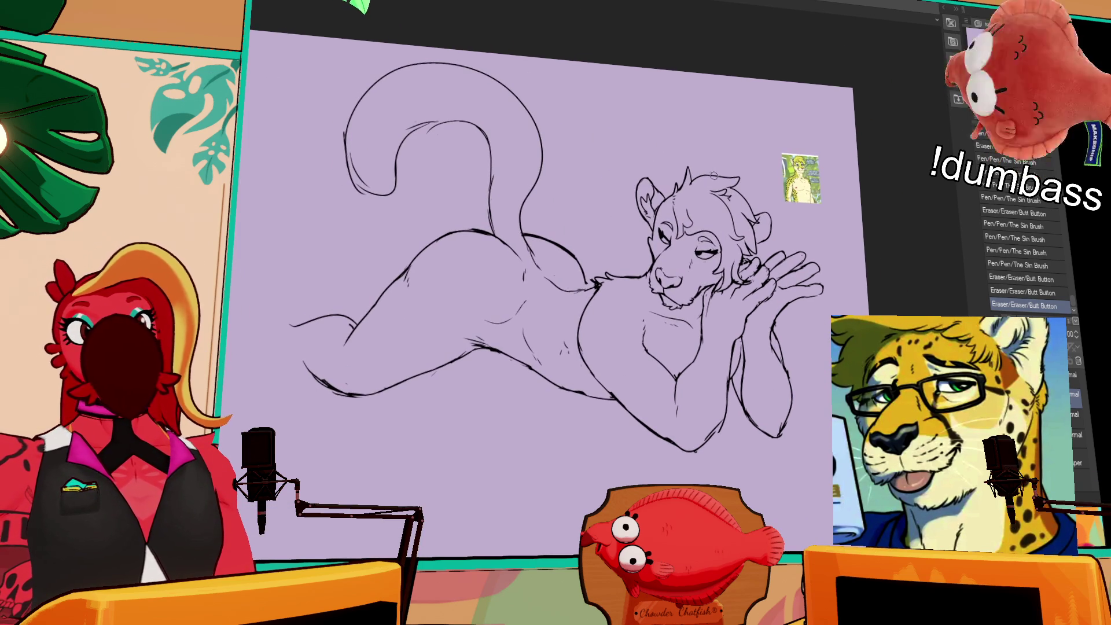
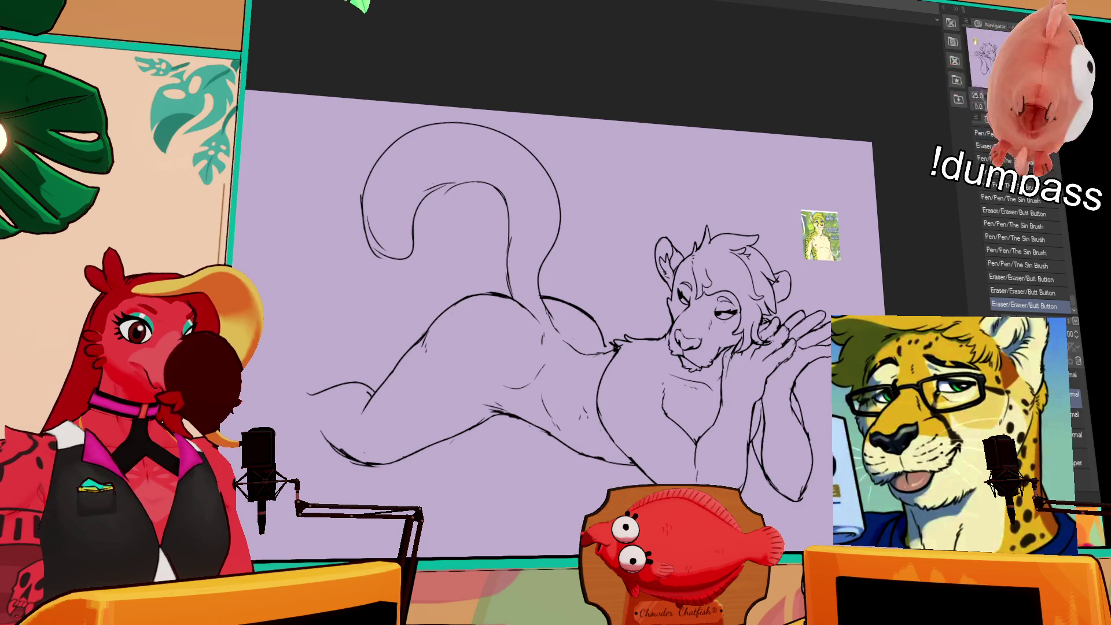
- Redraw the left ear outline, nudge it into place, and sketch a guide ellipse around the head
mouse_move(690, 255)
mouse_down()
mouse_move(686, 231)
mouse_move(656, 289)
mouse_move(677, 320)
mouse_up()
drag(671, 272, 674, 273)
key(ctrl+d)
drag(801, 400, 785, 387)
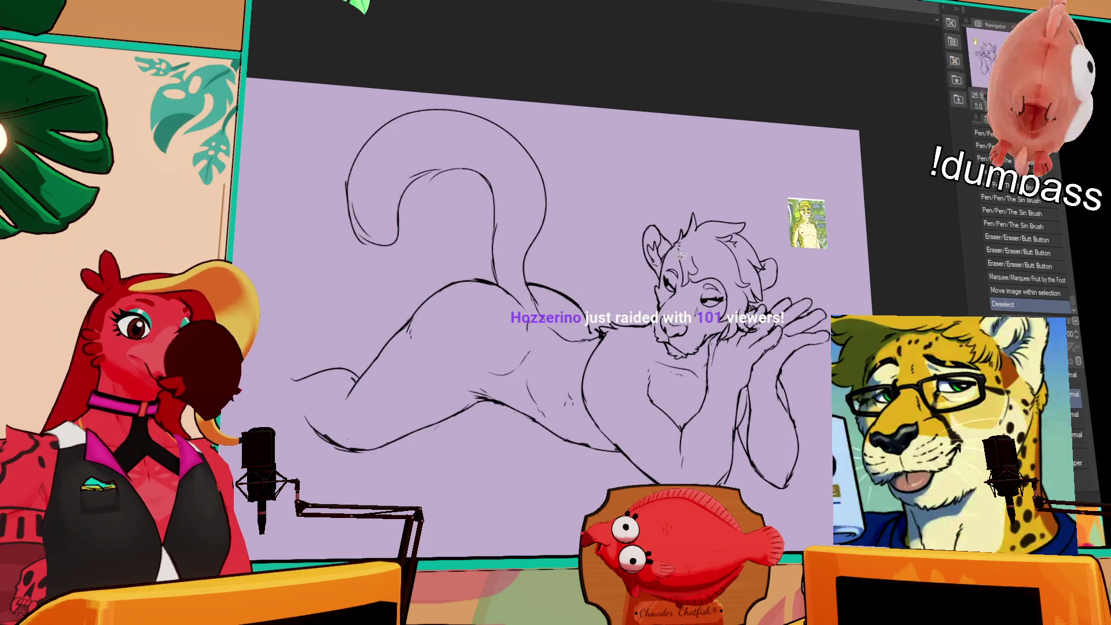
mouse_move(641, 258)
mouse_down()
mouse_move(764, 214)
mouse_move(784, 289)
mouse_up()
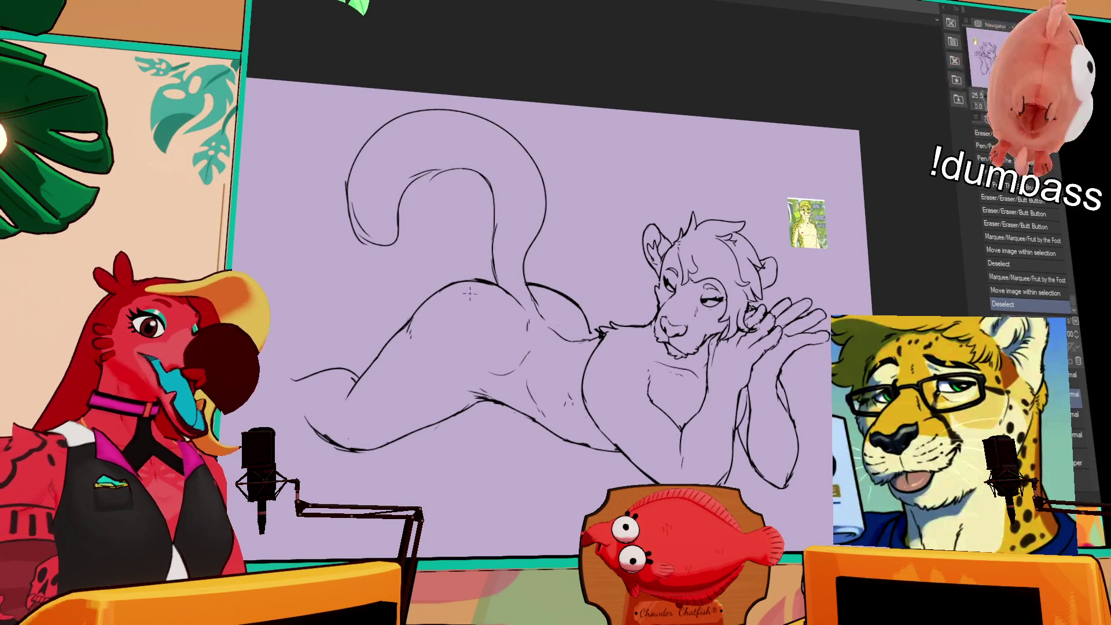
- Draw a new line along the hip curve, comparing it with undo and redo
drag(458, 287, 499, 373)
key(ctrl+z)
key(ctrl+y)
key(ctrl+z)
key(ctrl+y)
key(ctrl+z)
key(ctrl+y)
key(ctrl+z)
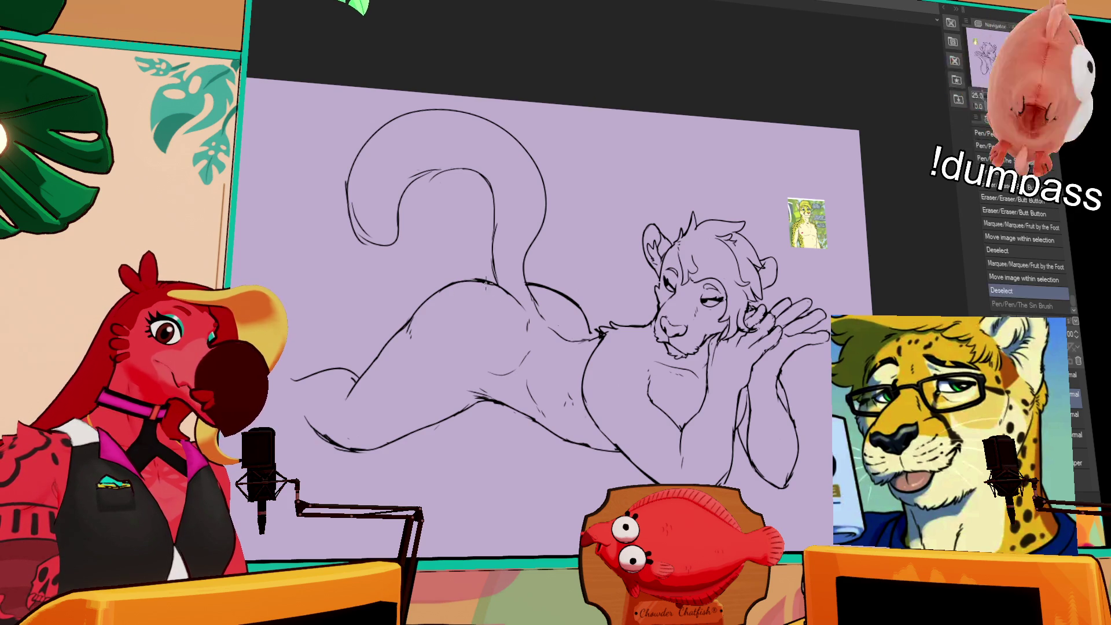
key(ctrl+y)
- Add a short vertical hip stroke and a trial hip line, testing each one
drag(484, 309, 480, 371)
key(ctrl+z)
key(ctrl+y)
drag(489, 310, 530, 338)
key(ctrl+z)
key(ctrl+y)
- Draw another hip stroke, keep it after comparing versions, and erase stray marks nearby
mouse_move(587, 310)
mouse_down()
mouse_move(564, 327)
mouse_move(563, 305)
mouse_move(566, 321)
mouse_up()
key(ctrl+z)
key(ctrl+y)
key(ctrl+z)
key(ctrl+y)
key(ctrl+z)
key(ctrl+y)
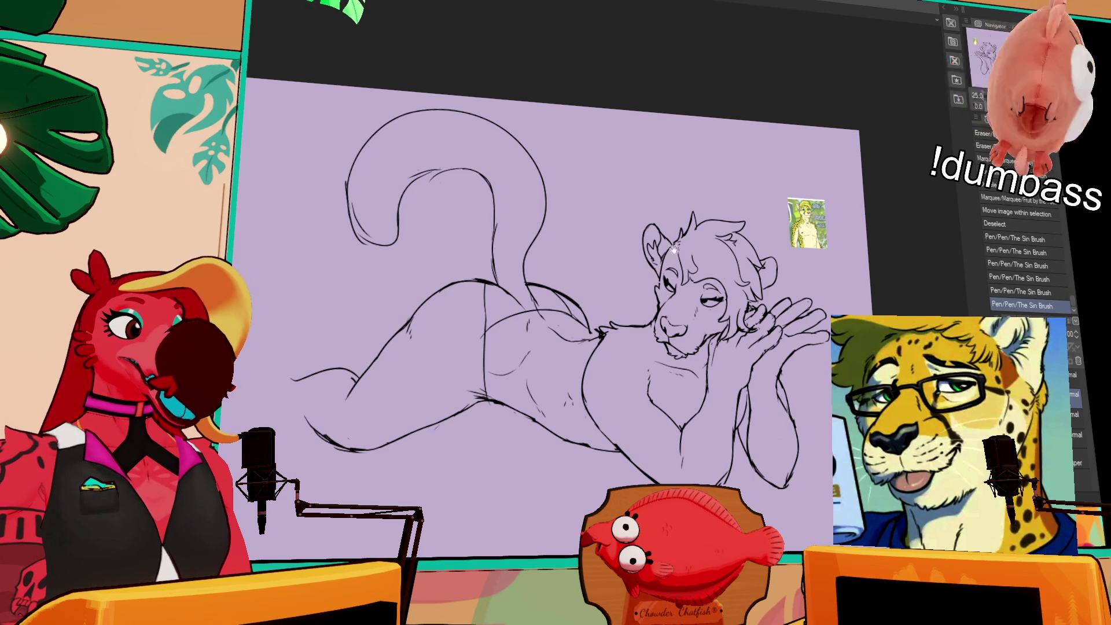
drag(609, 308, 613, 324)
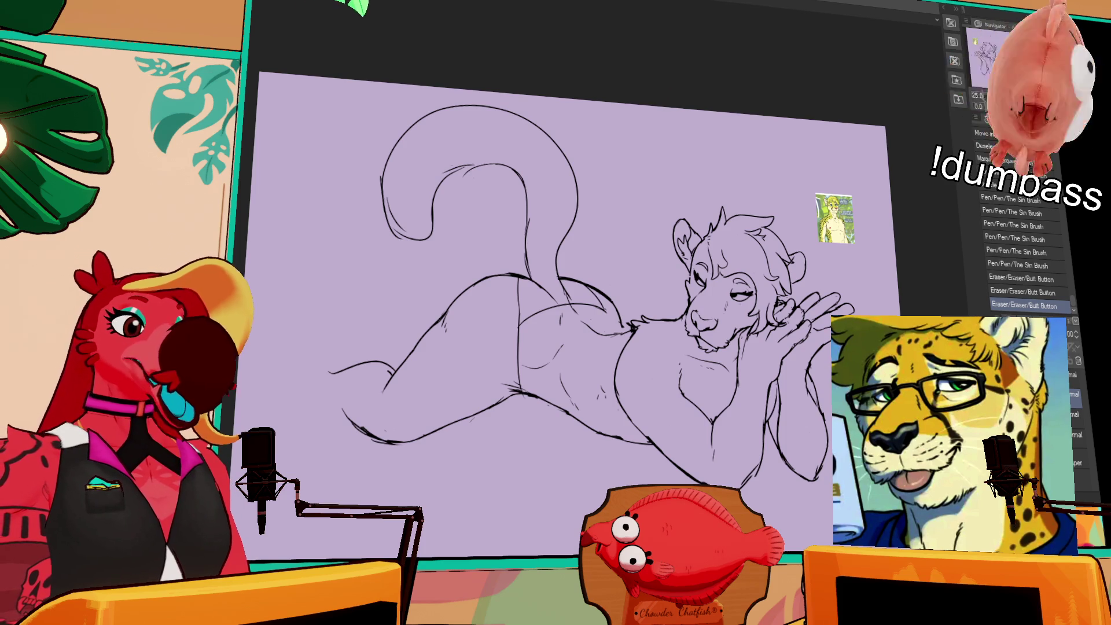
- Redraw a small line segment, compare versions, and finally leave it undone
mouse_move(579, 289)
mouse_down()
mouse_move(608, 286)
mouse_move(641, 307)
mouse_move(640, 297)
mouse_up()
key(ctrl+z)
key(ctrl+y)
key(ctrl+z)
key(ctrl+y)
key(ctrl+z)
key(ctrl+y)
key(ctrl+z)
key(ctrl+y)
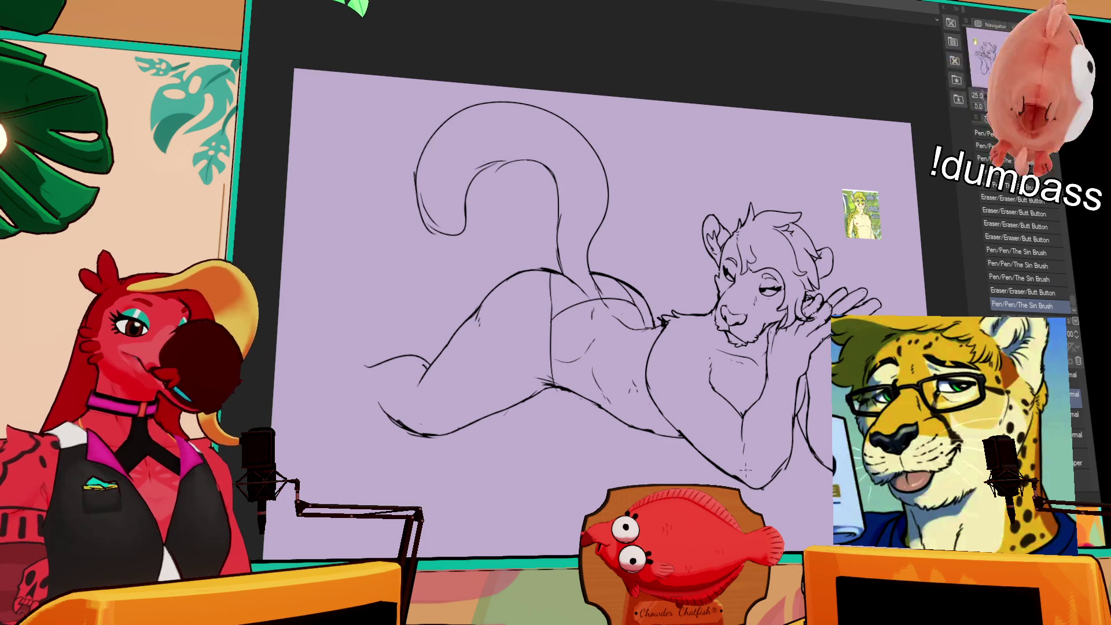
key(ctrl+z)
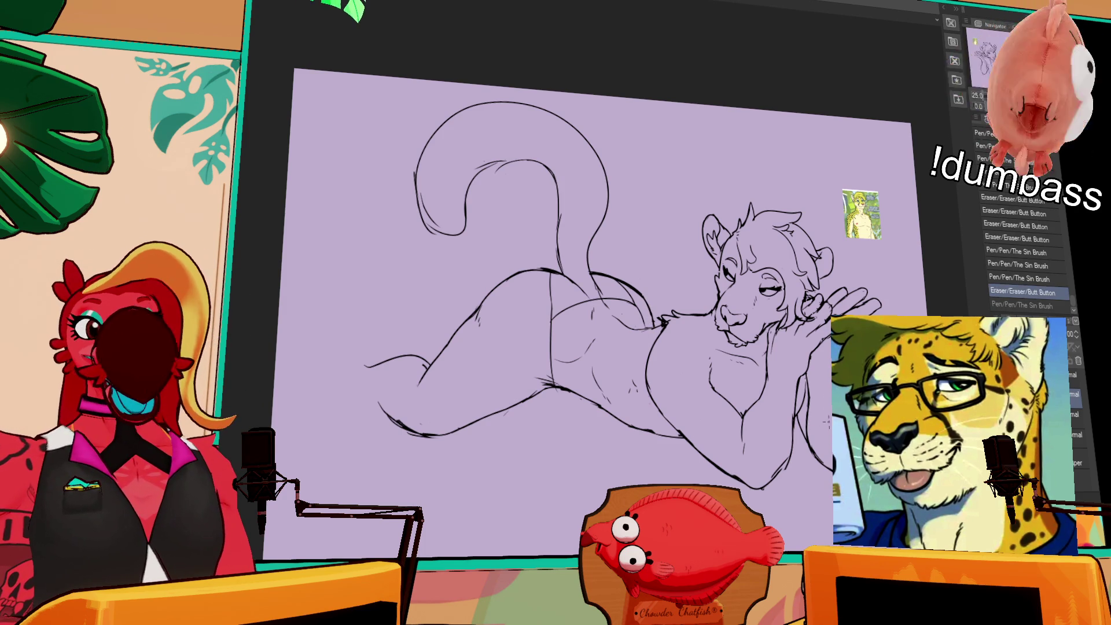
- Touch up the lines around the raised hand and add another line near it
drag(775, 340, 771, 335)
drag(774, 337, 771, 327)
drag(772, 330, 784, 322)
drag(722, 296, 731, 306)
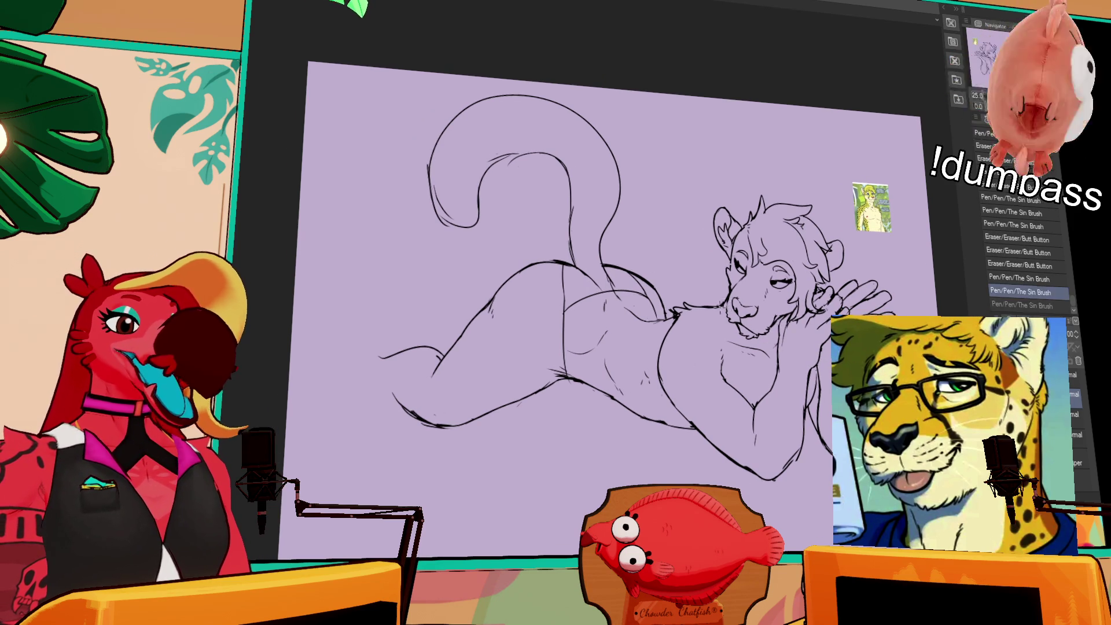
- Try and undo a test stroke, then make two small line fixes near the belly
drag(735, 387, 736, 412)
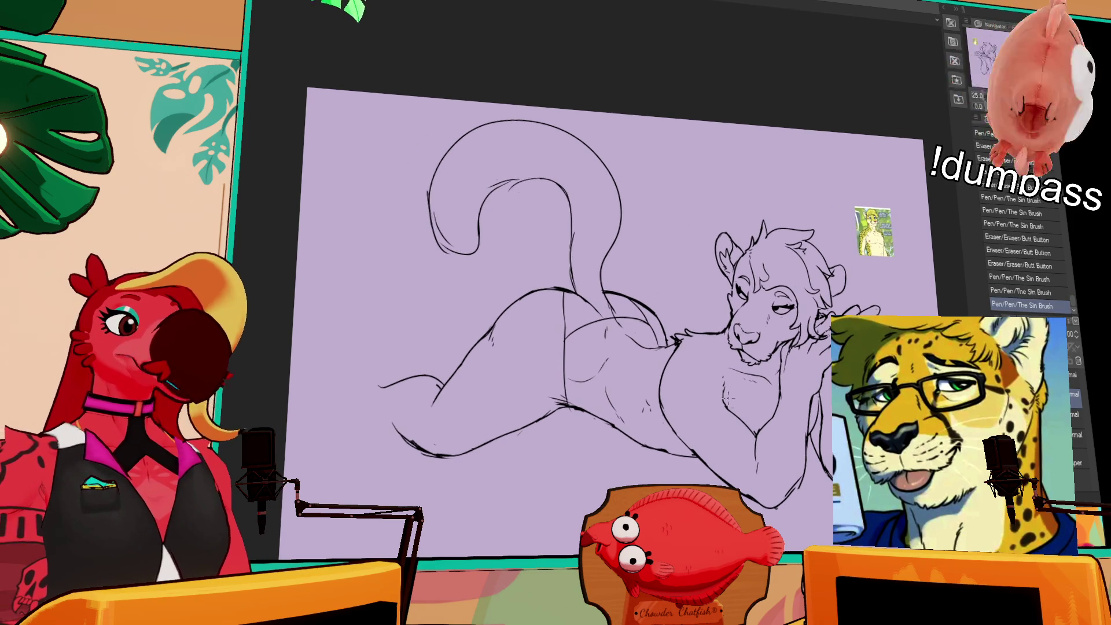
mouse_move(631, 320)
mouse_down()
mouse_move(656, 293)
mouse_move(647, 326)
mouse_move(681, 316)
mouse_up()
key(ctrl+z)
key(ctrl+z)
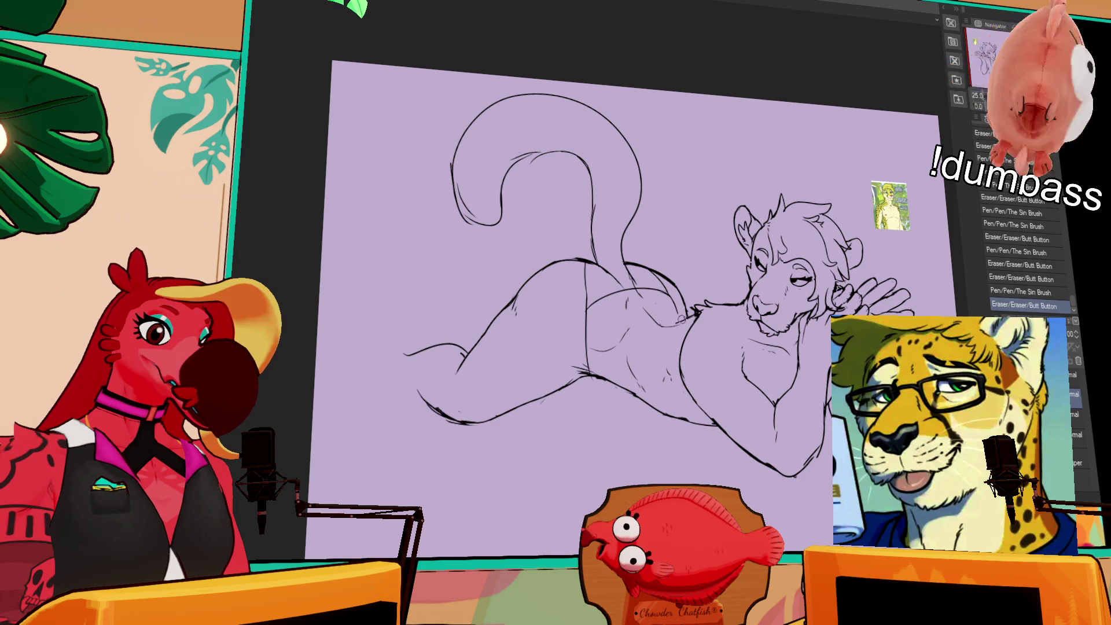
drag(642, 324, 667, 342)
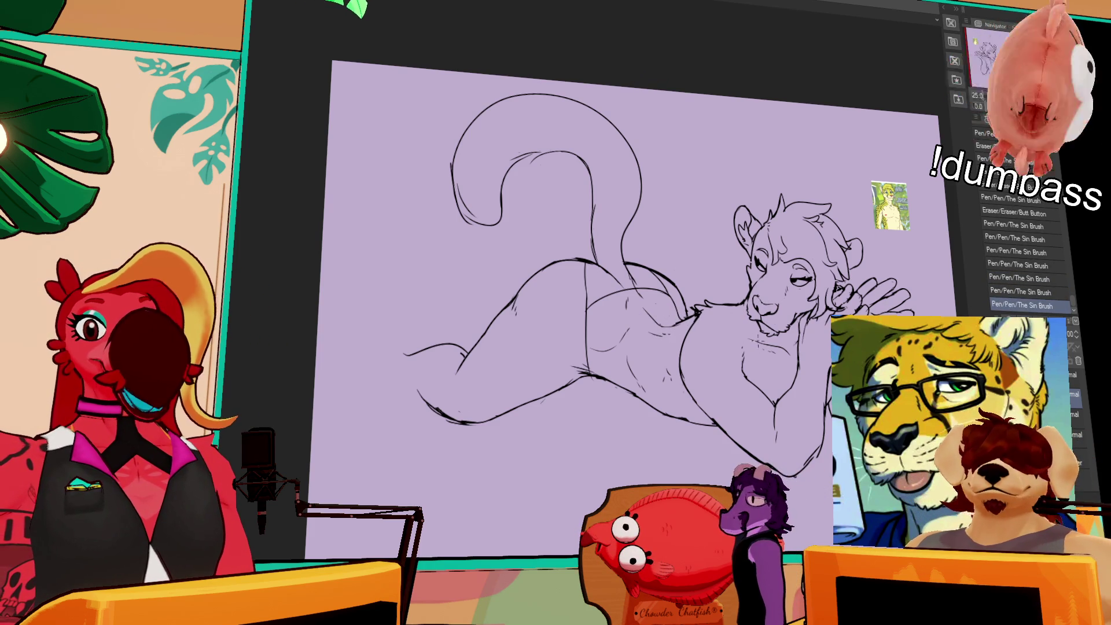
drag(657, 333, 662, 337)
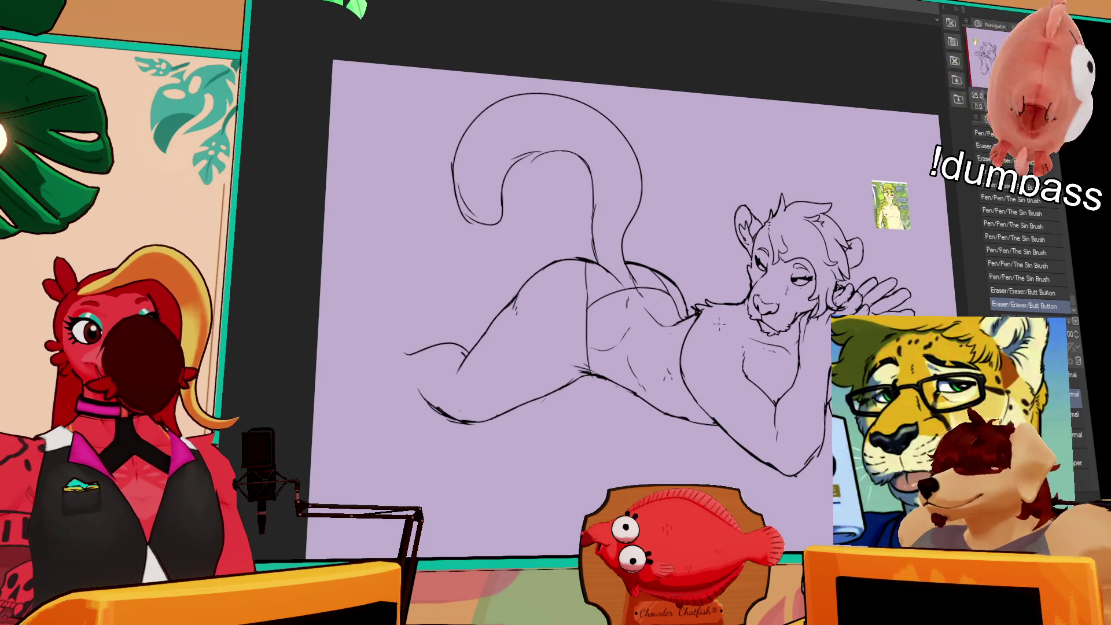
- Erase tiny specks on the hip lines and dab small pen corrections there
scroll(667, 313, down, 1)
click(653, 313)
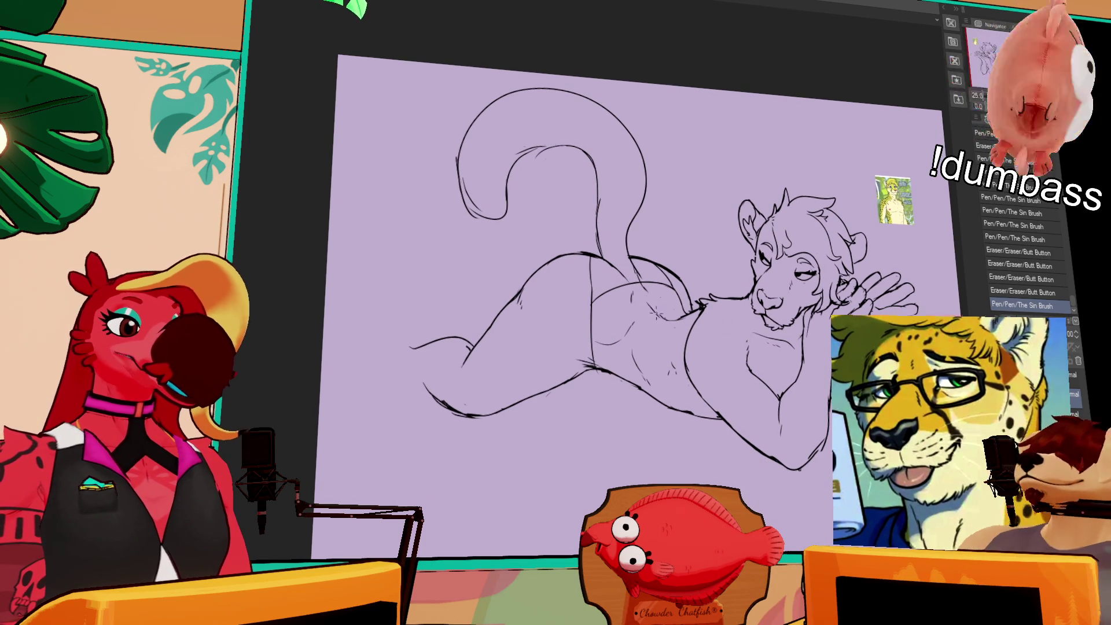
click(652, 311)
click(651, 311)
click(651, 310)
click(651, 311)
click(651, 310)
click(618, 407)
click(619, 407)
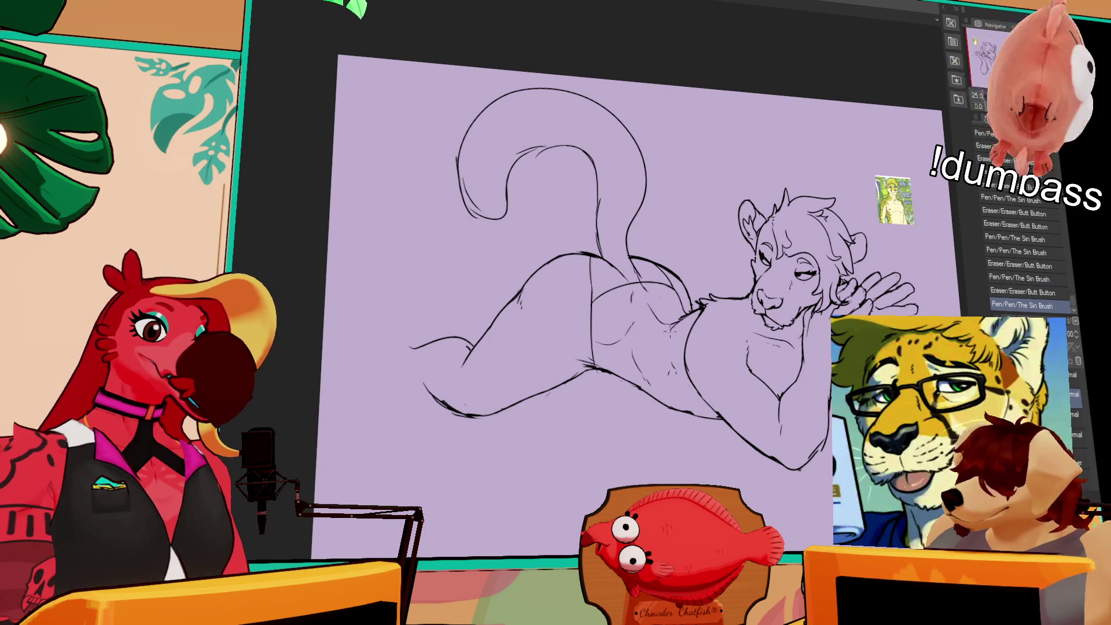
click(619, 407)
click(618, 407)
- Alternate tiny pen and eraser edits along the upper hip line
click(676, 317)
click(683, 313)
click(689, 311)
click(697, 308)
click(697, 307)
click(700, 306)
click(698, 309)
click(692, 311)
click(690, 297)
click(688, 298)
click(690, 299)
click(690, 294)
- Smooth the hip line with a few final small touch-ups
click(694, 310)
click(689, 315)
click(682, 319)
click(675, 326)
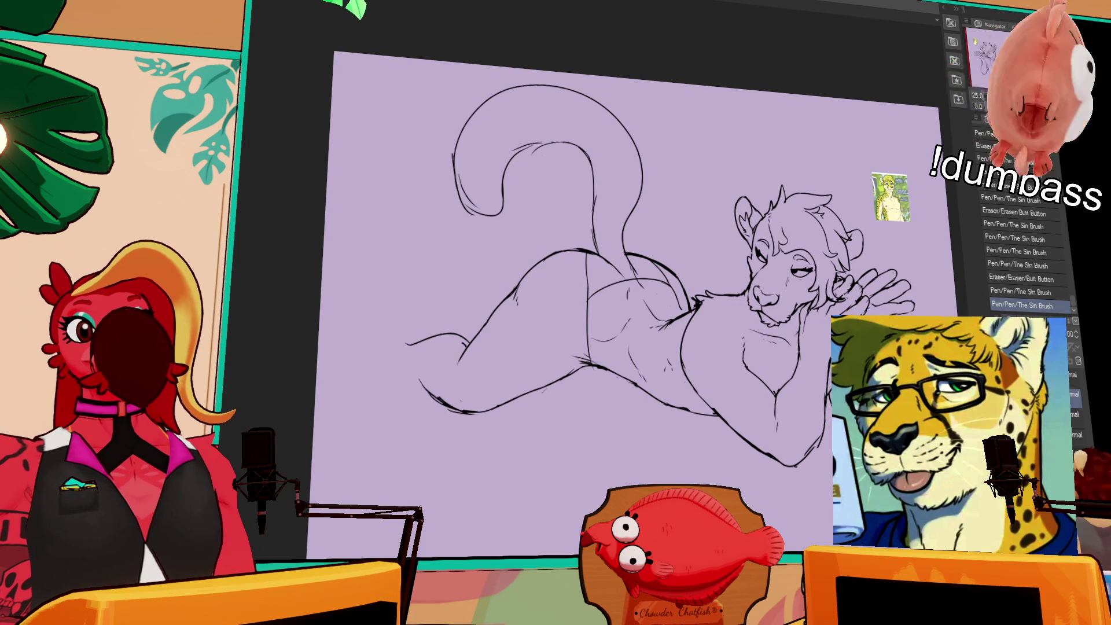
mouse_move(701, 344)
mouse_down()
mouse_move(727, 314)
mouse_move(702, 369)
mouse_up()
- Undo the last erase and redraw a short section of the leg line
key(ctrl+z)
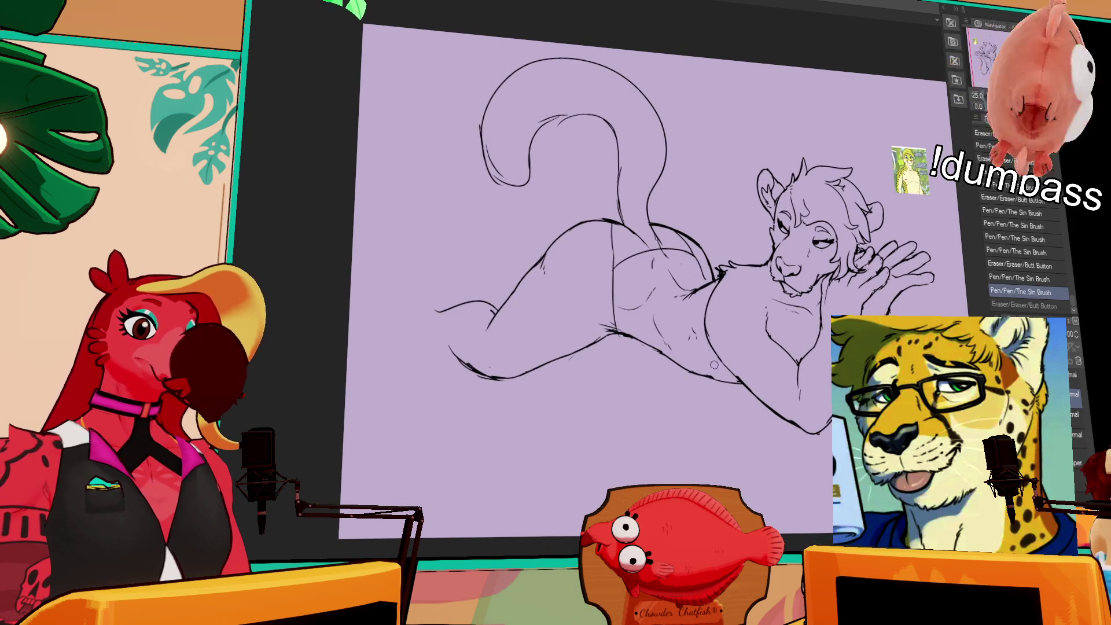
mouse_move(723, 325)
mouse_down()
mouse_move(742, 331)
mouse_move(748, 365)
mouse_up()
drag(524, 327, 530, 345)
key(ctrl+z)
key(ctrl+y)
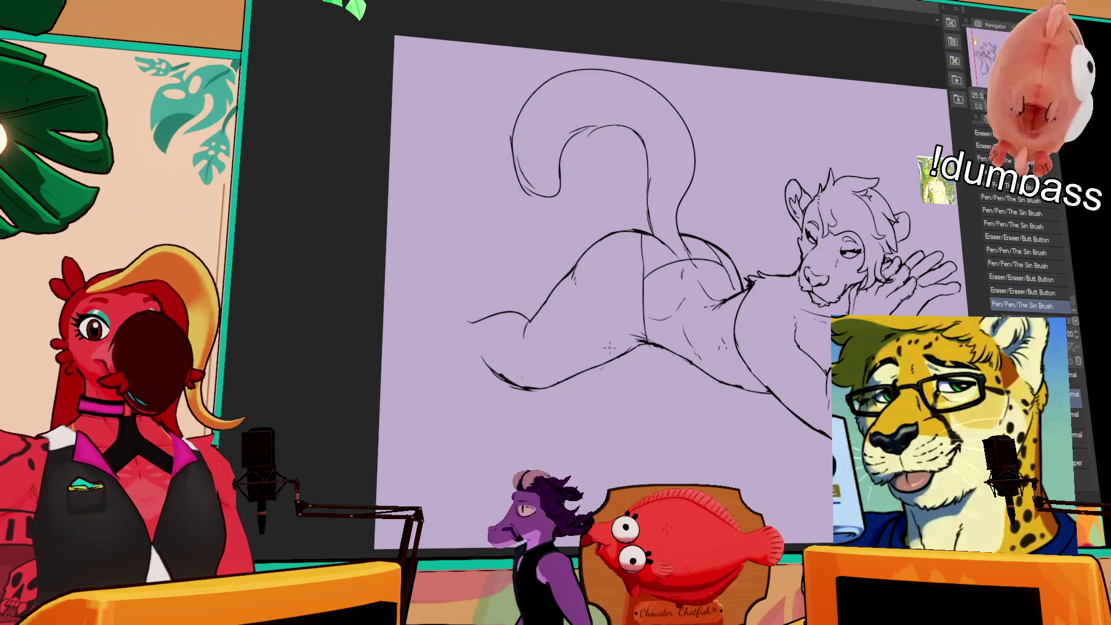
- Erase and redraw part of the leg line and clean up the lower leg
drag(613, 320, 625, 315)
drag(544, 316, 543, 339)
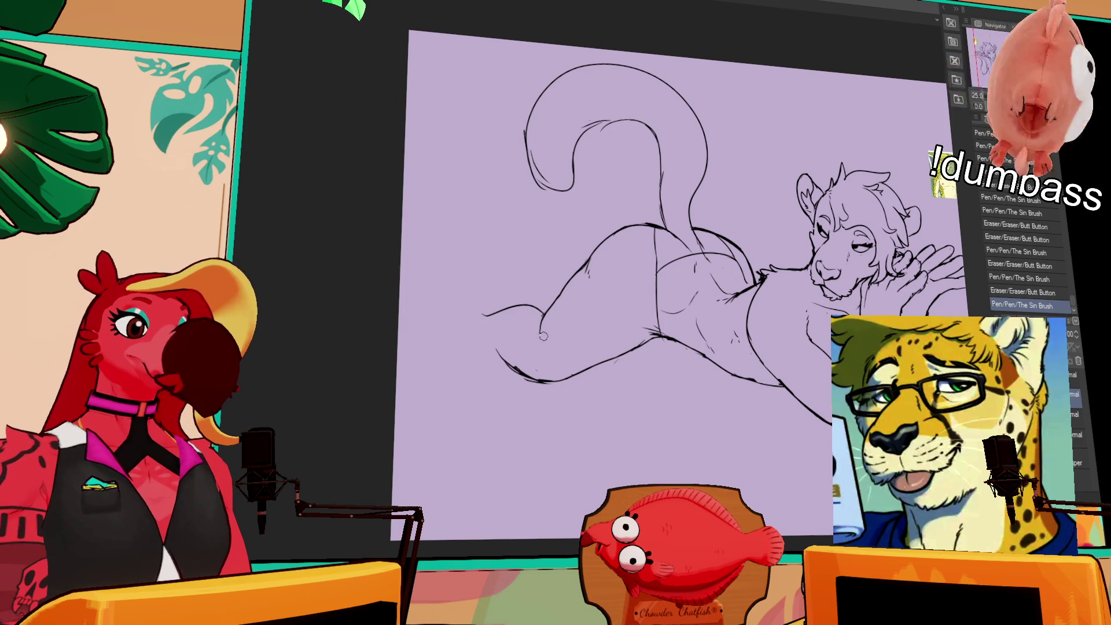
drag(608, 372, 614, 359)
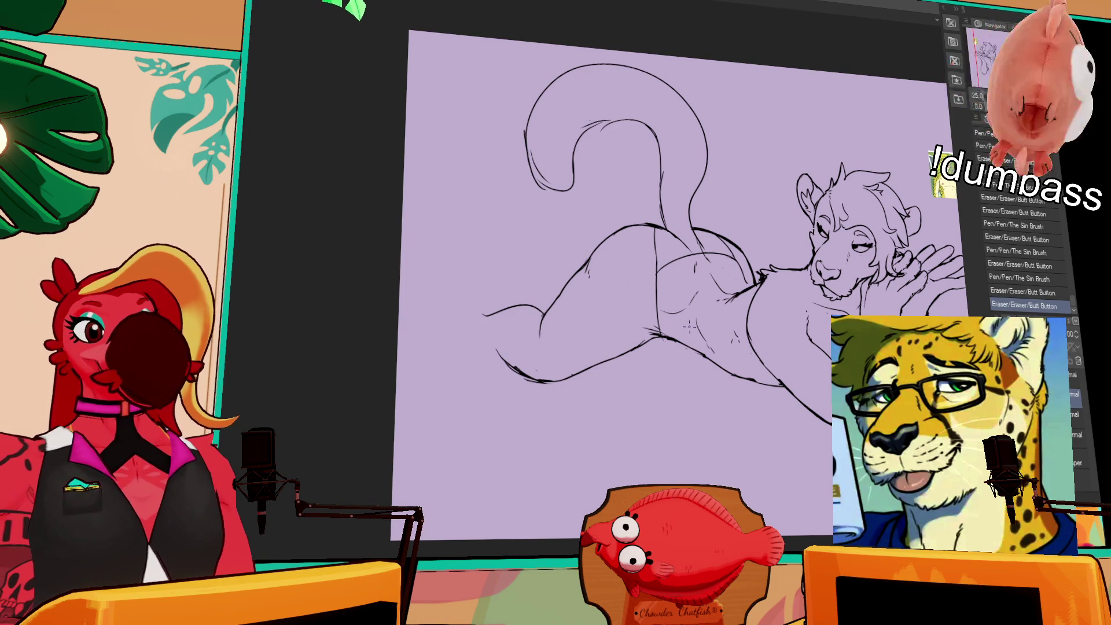
drag(637, 261, 593, 281)
key(ctrl+z)
key(ctrl+y)
- Erase stray marks on the leg and chest, then redraw and shift the chest bottom line
drag(694, 301, 704, 307)
drag(825, 452, 827, 455)
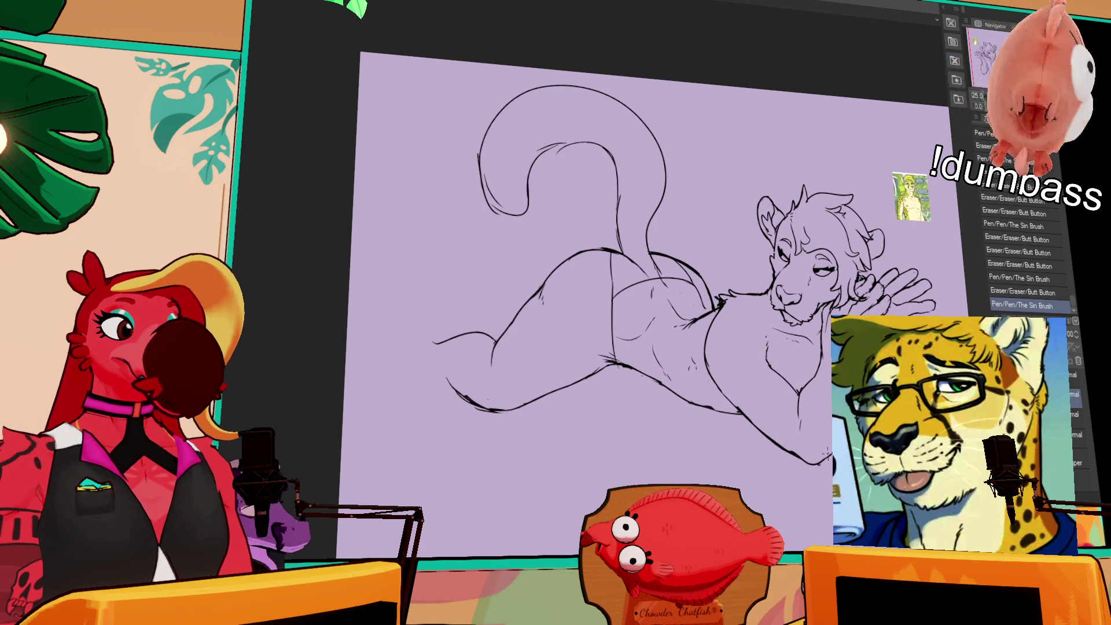
drag(799, 398, 799, 419)
key(ctrl+z)
mouse_move(794, 459)
mouse_down()
mouse_move(754, 426)
mouse_move(805, 457)
mouse_move(805, 471)
mouse_up()
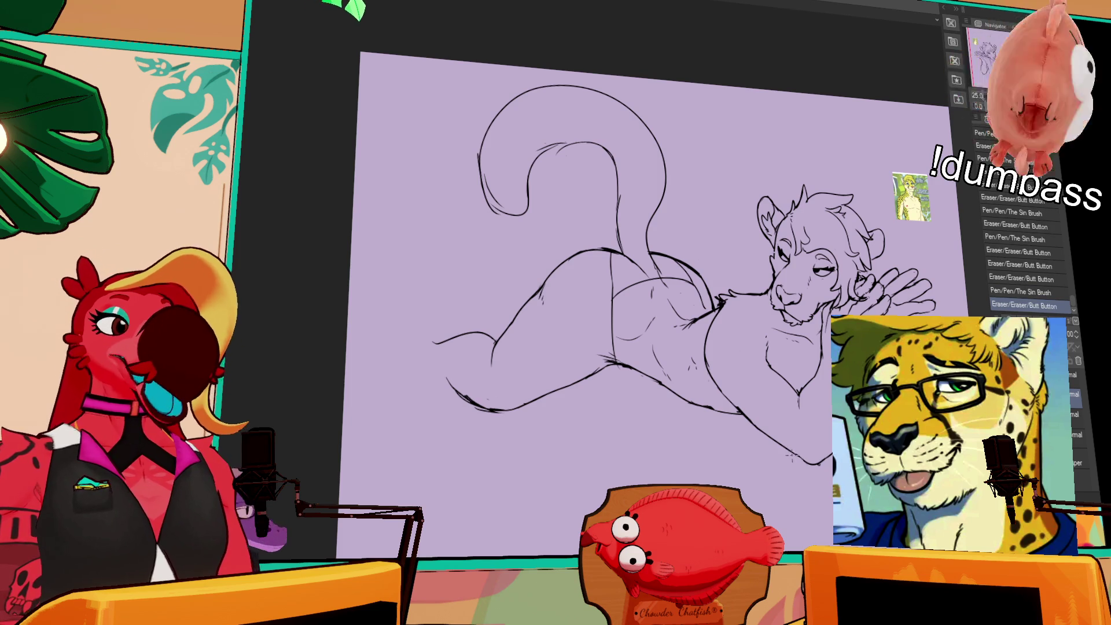
drag(833, 433, 814, 468)
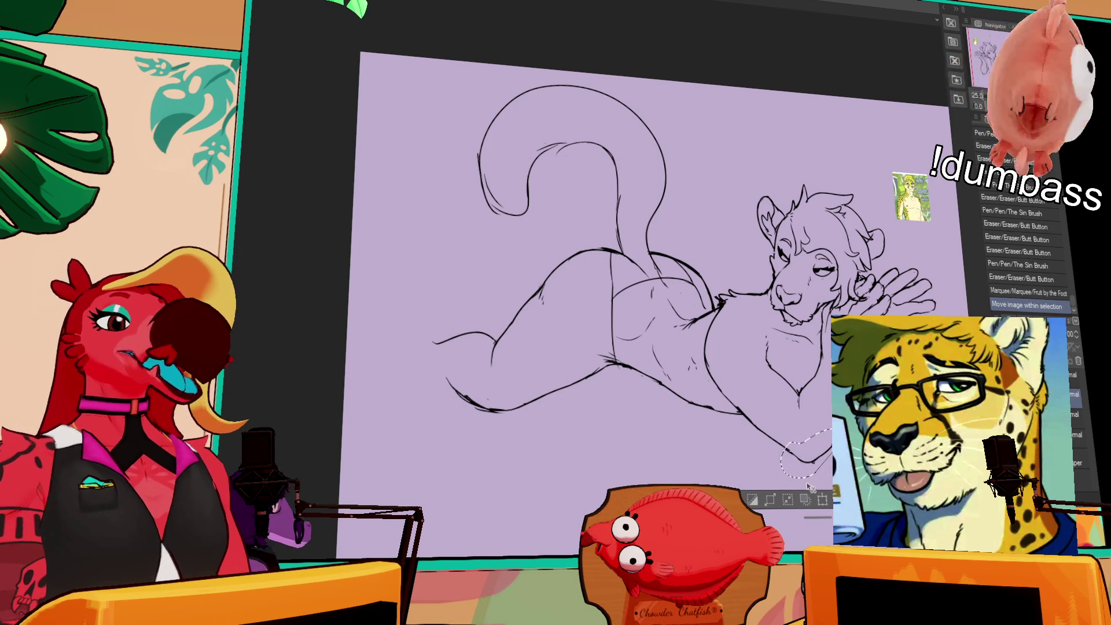
- Deselect the moved chest line, erase leftover marks at the chest bottom, and compare the fix
key(ctrl+d)
drag(814, 458, 823, 433)
drag(816, 441, 825, 435)
key(ctrl+z)
key(ctrl+z)
key(ctrl+y)
key(ctrl+z)
key(ctrl+y)
key(ctrl+z)
key(ctrl+y)
key(ctrl+y)
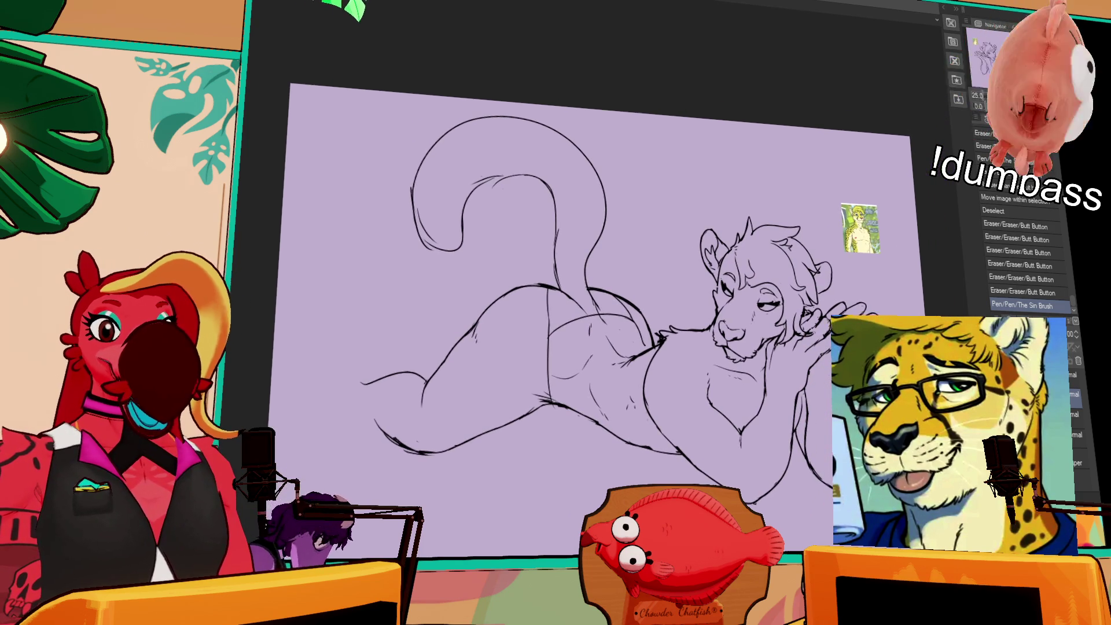
- Touch up the line at the tip of the outstretched left leg
mouse_move(387, 370)
mouse_down()
mouse_move(400, 373)
mouse_move(384, 370)
mouse_up()
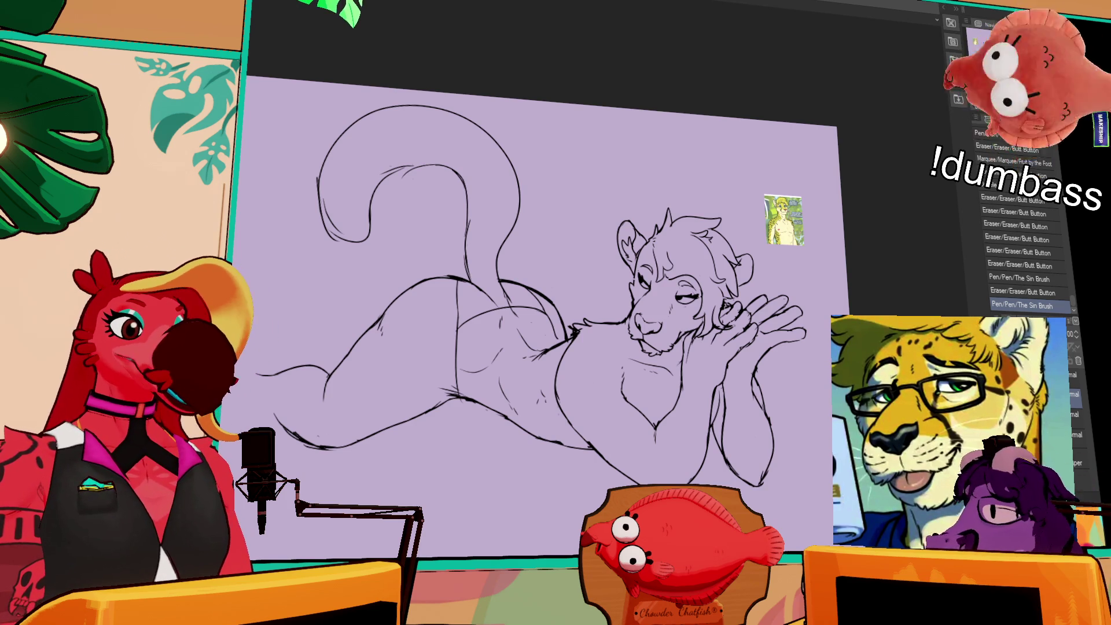
- Erase stray line work on the chest, undoing the last stroke
mouse_move(660, 420)
mouse_down()
mouse_move(659, 409)
mouse_move(658, 460)
mouse_move(669, 446)
mouse_up()
key(ctrl+z)
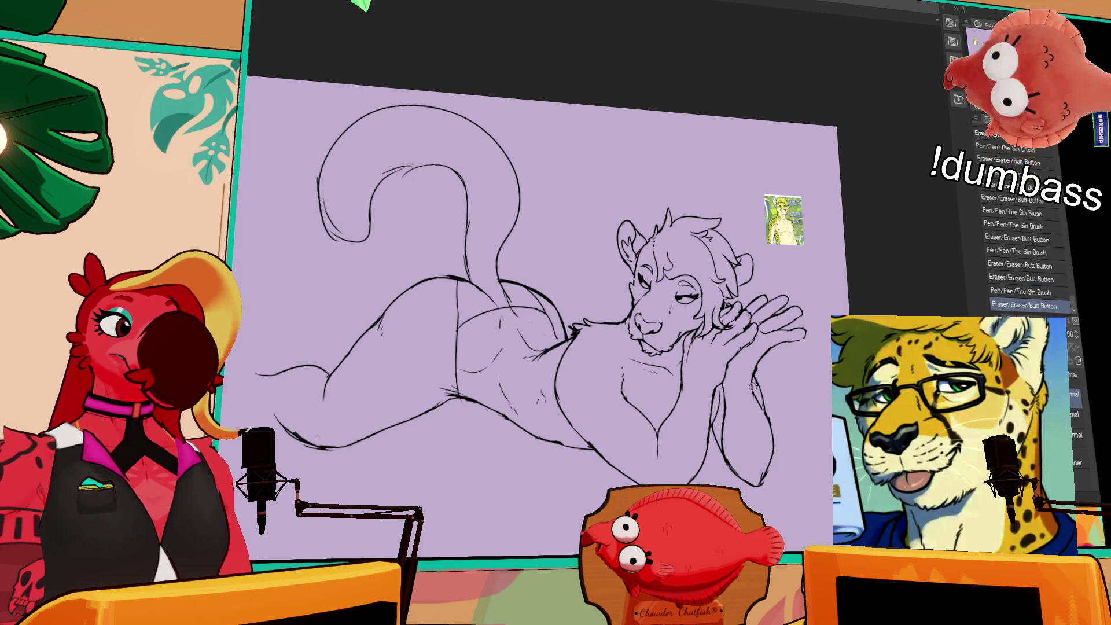
scroll(743, 400, down, 1)
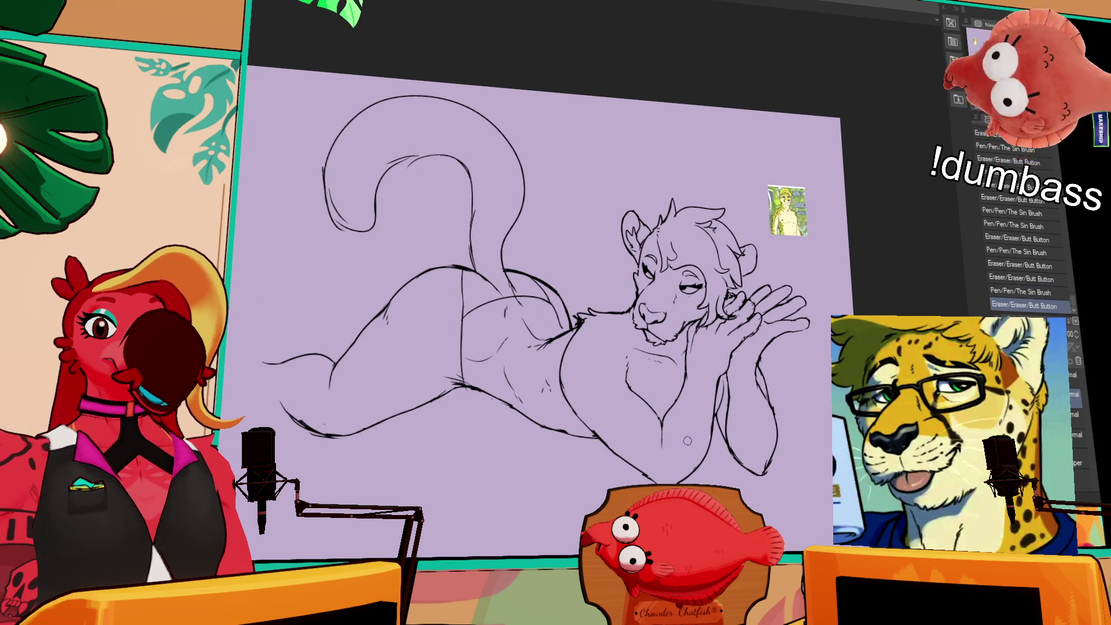
- Clean the hand's lower edge and chest lines, then lasso the ear on the head's right
drag(774, 463, 765, 477)
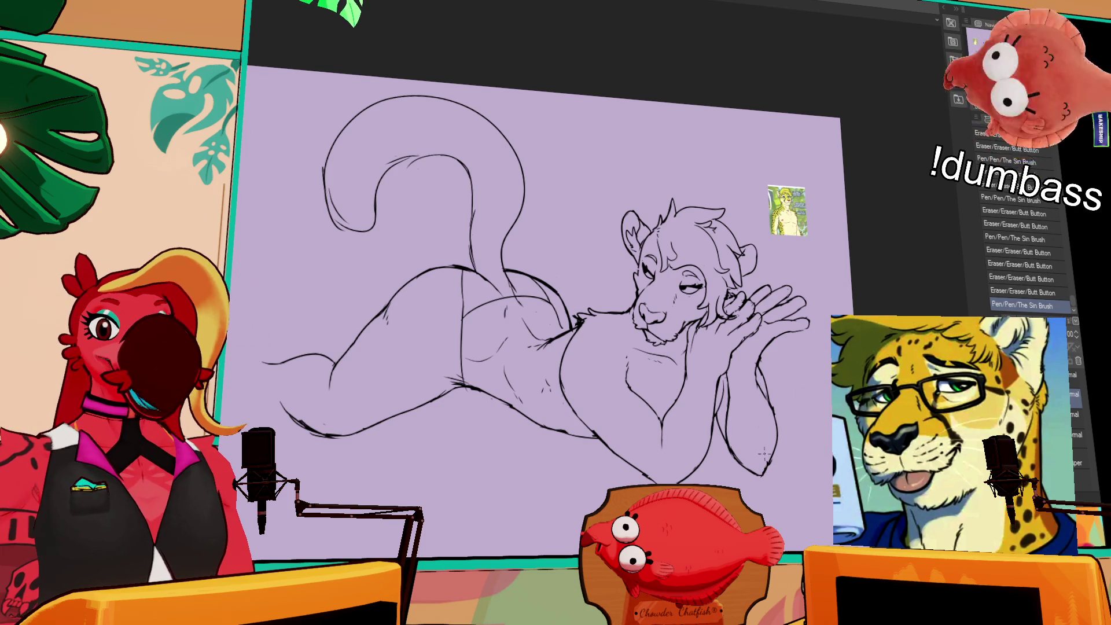
drag(781, 408, 776, 424)
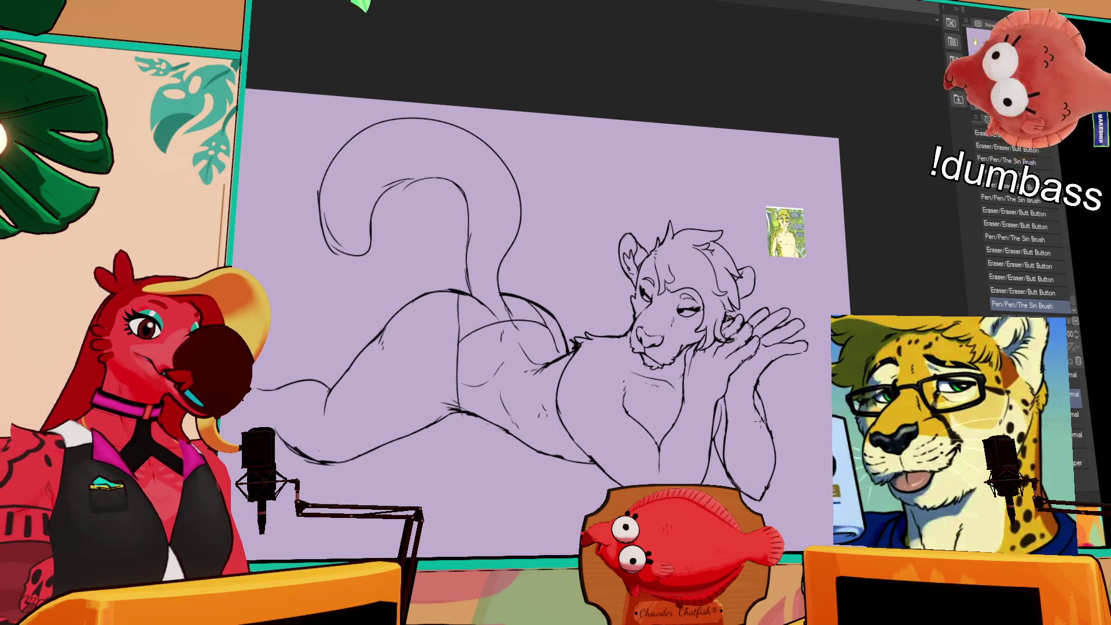
drag(623, 391, 628, 402)
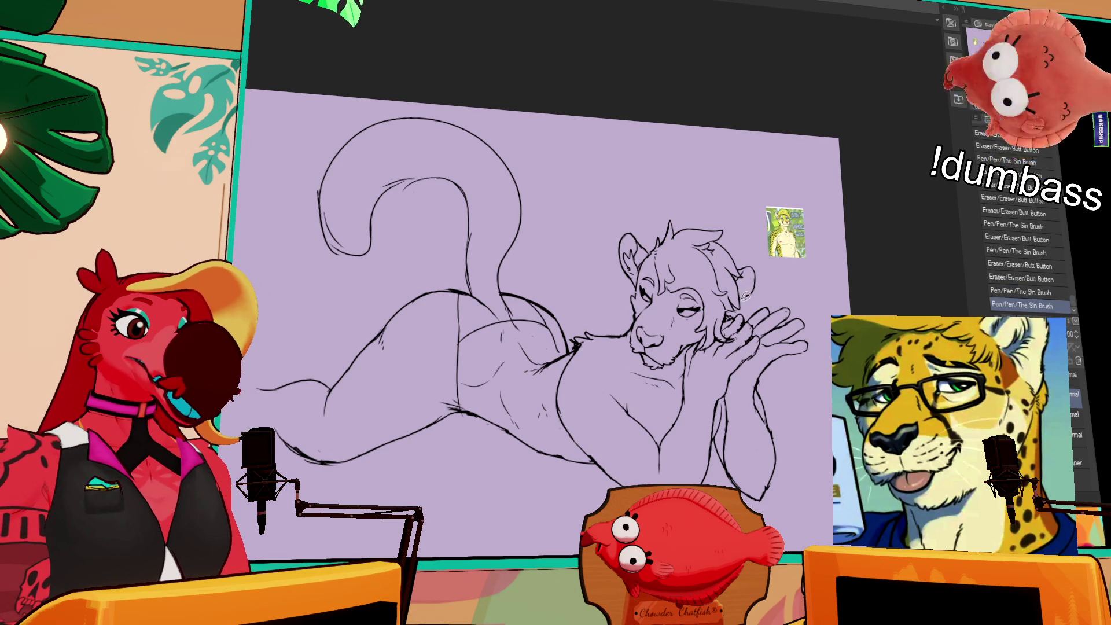
drag(766, 265, 756, 298)
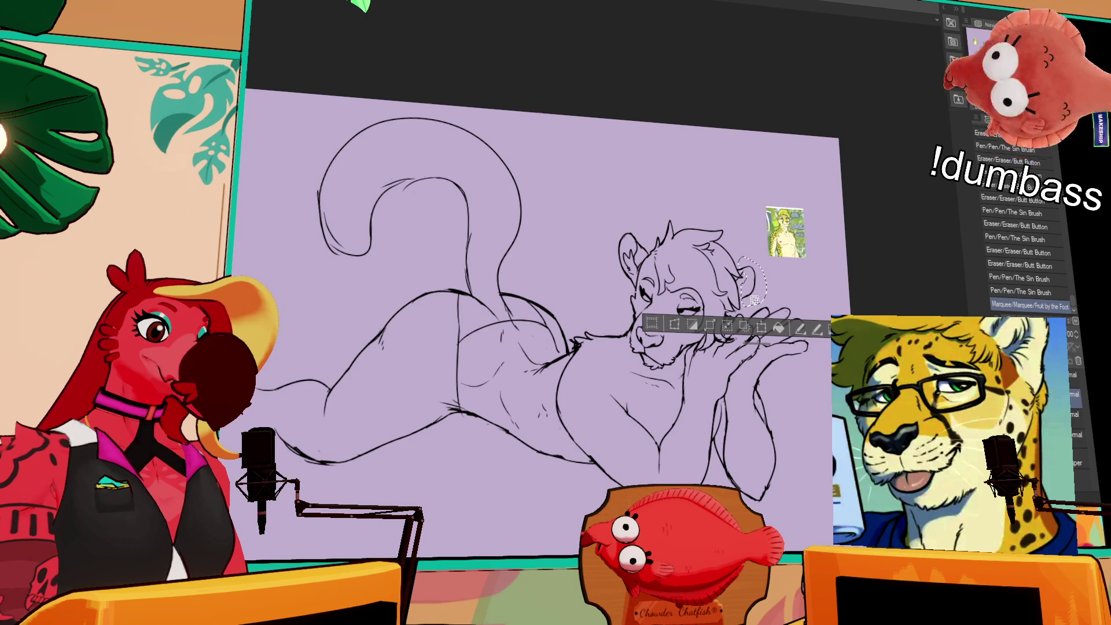
- Scale and rotate the lassoed right ear into place, commit it, and deselect
click(749, 324)
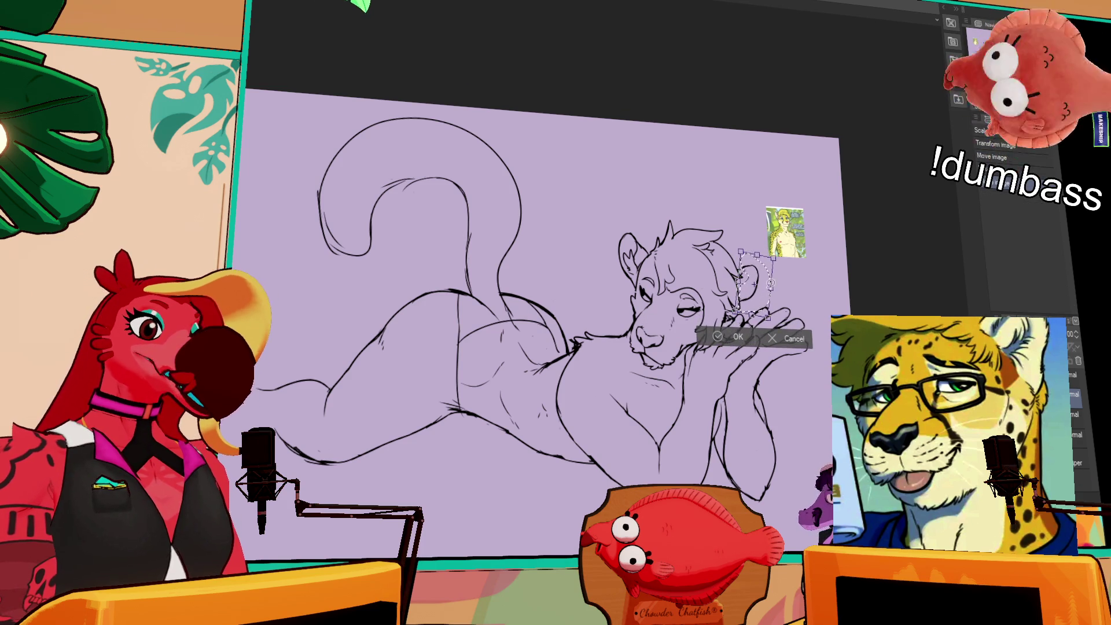
key(Return)
key(ctrl+d)
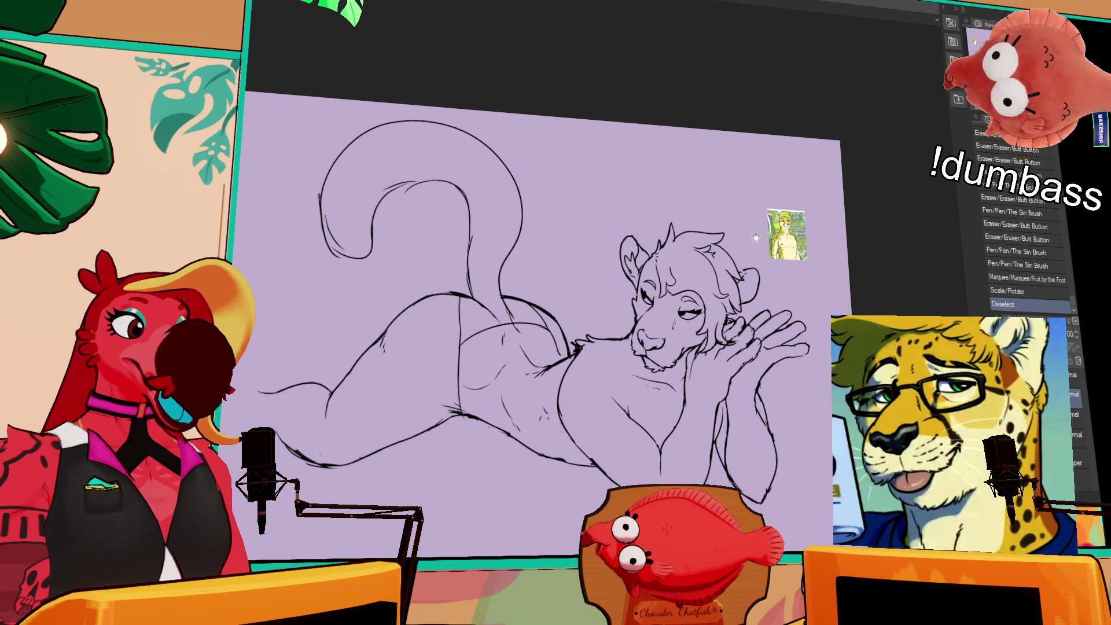
- Erase and touch up small marks near the face and along the finger lines
click(645, 267)
click(828, 254)
click(763, 336)
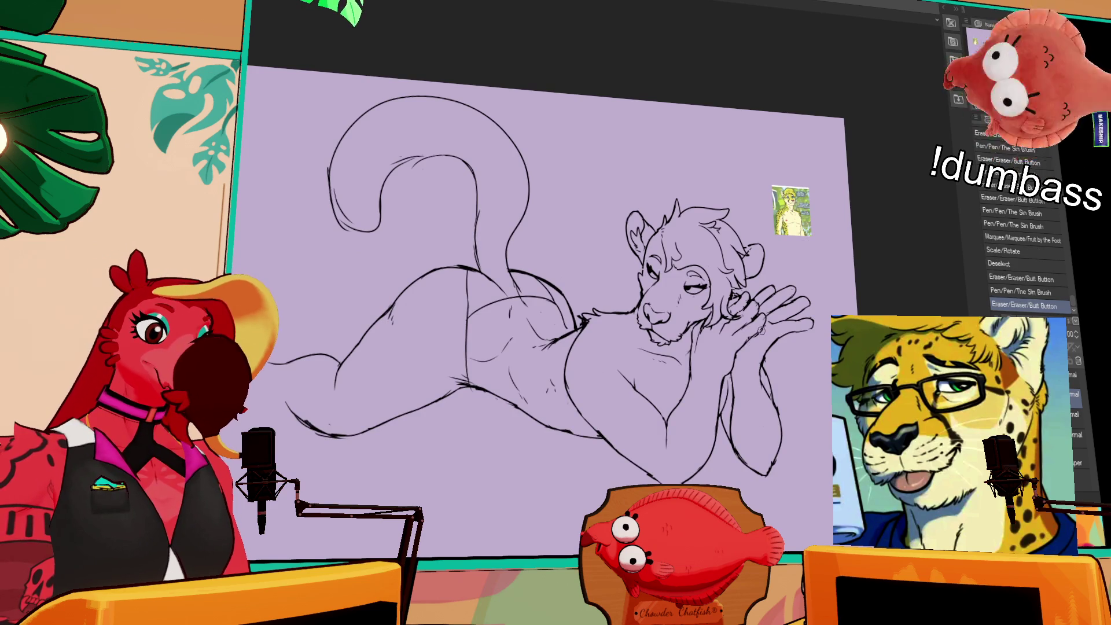
click(757, 333)
click(753, 330)
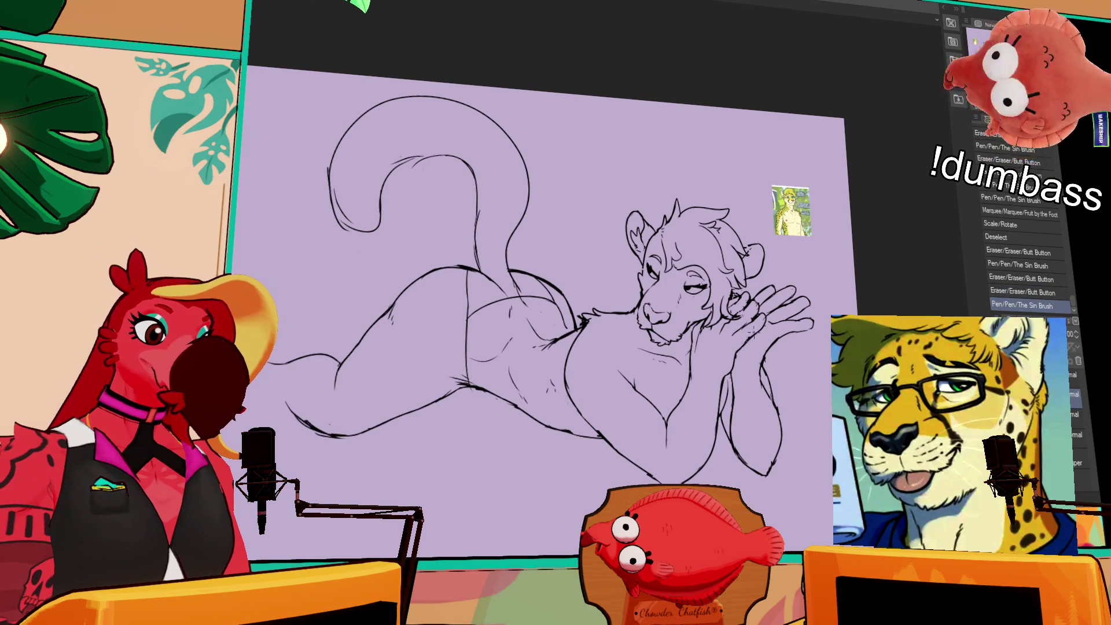
click(754, 336)
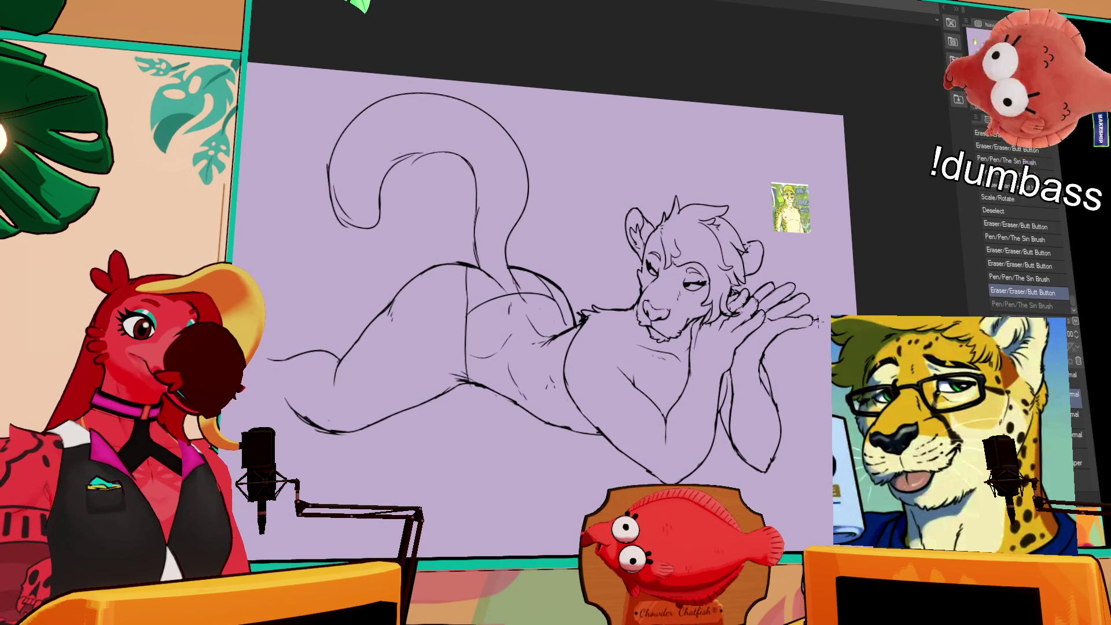
- Draw a short line on the hand and compare the hand edits before and after
drag(813, 296, 805, 280)
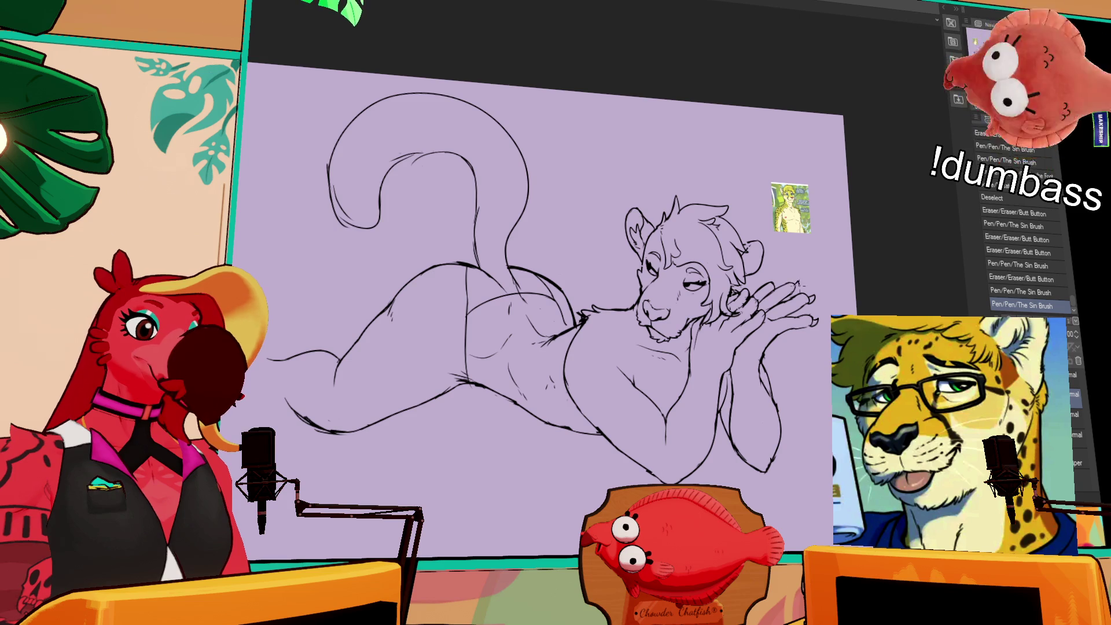
key(ctrl+z)
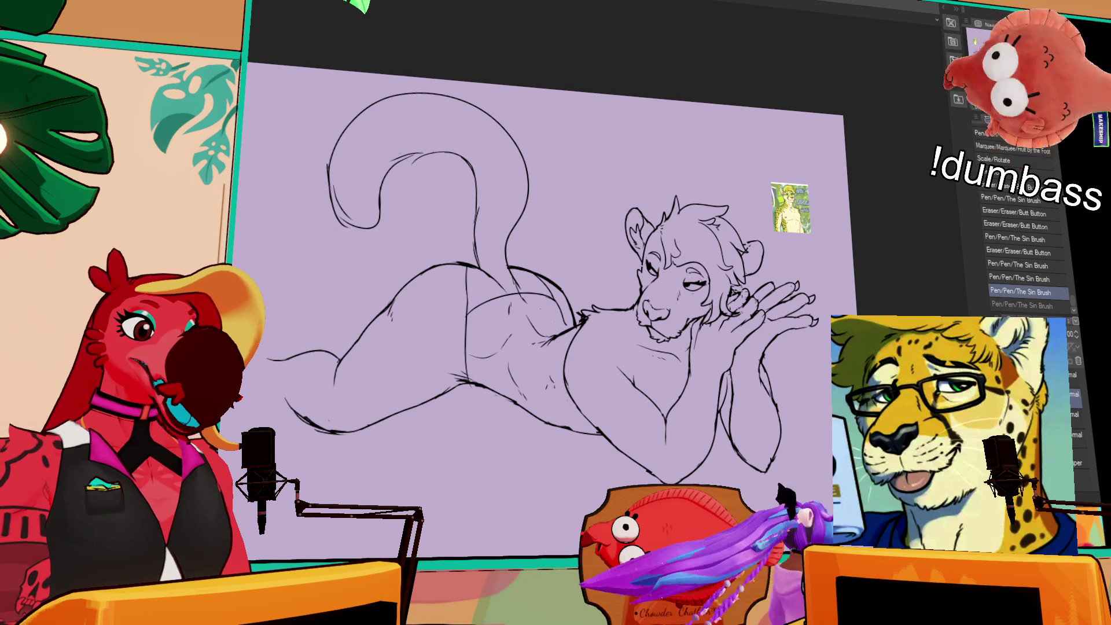
key(ctrl+y)
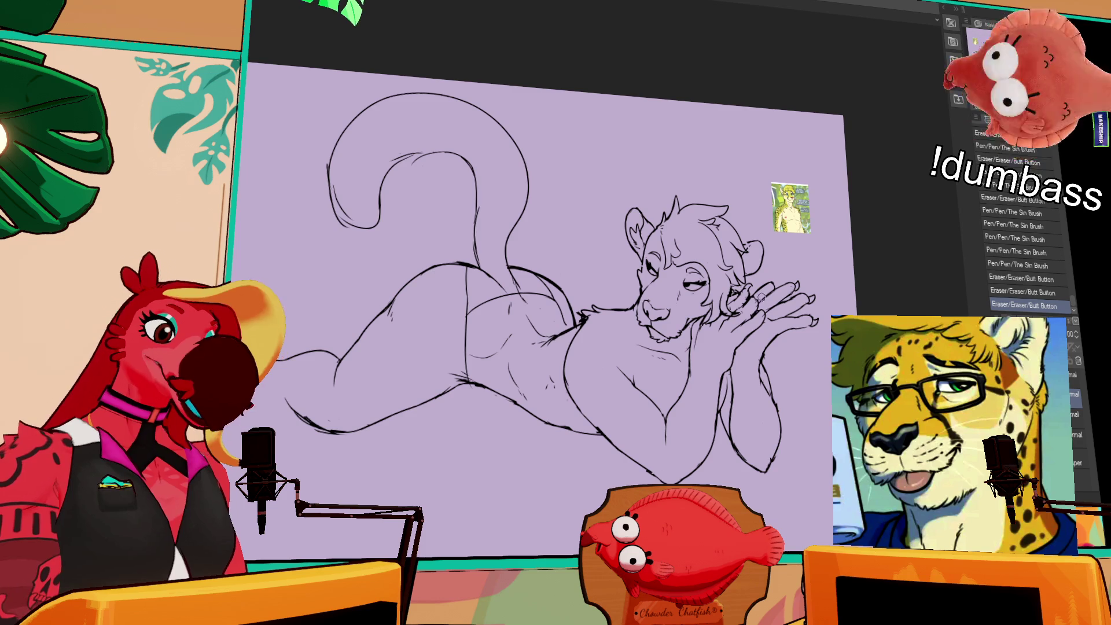
key(ctrl+z)
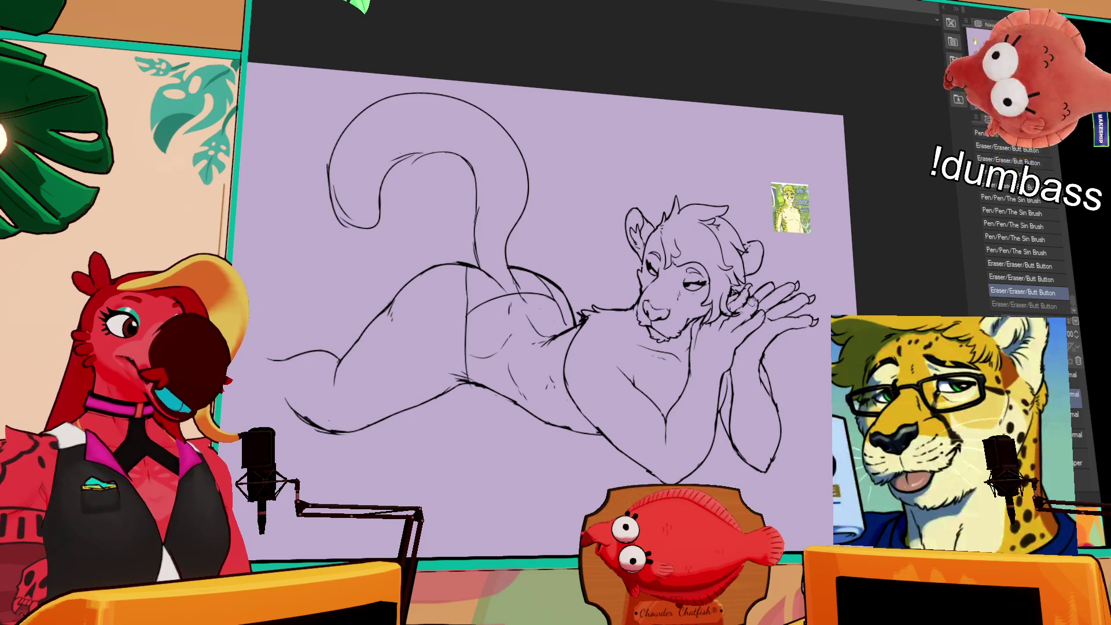
key(ctrl+y)
key(ctrl+z)
key(ctrl+y)
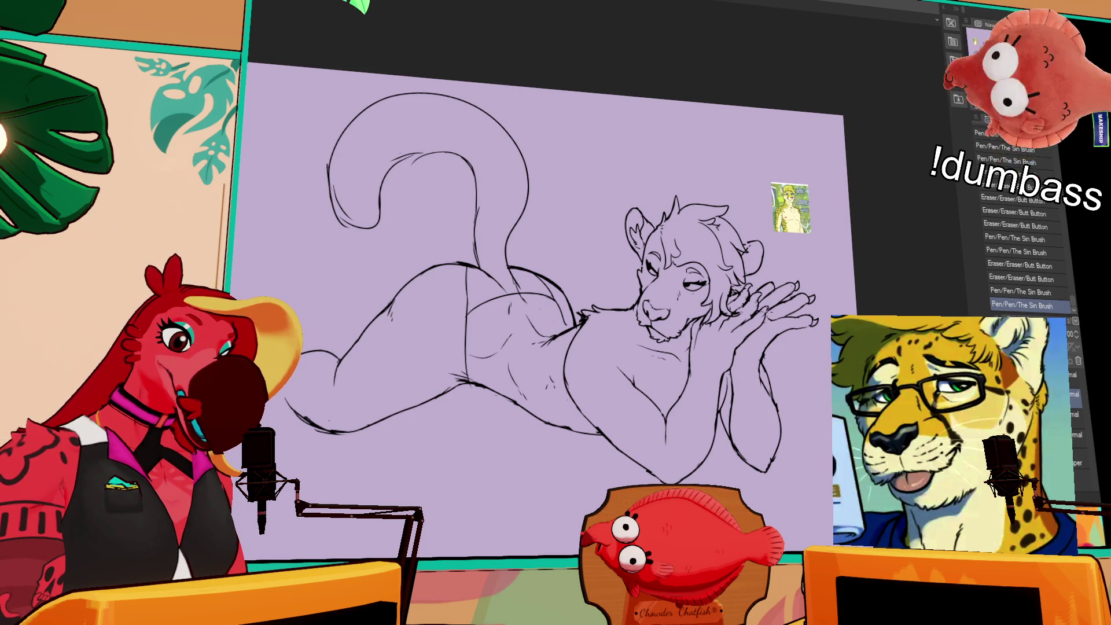
- Erase a stray bit of line while repositioning the view of the drawing
drag(755, 341, 765, 329)
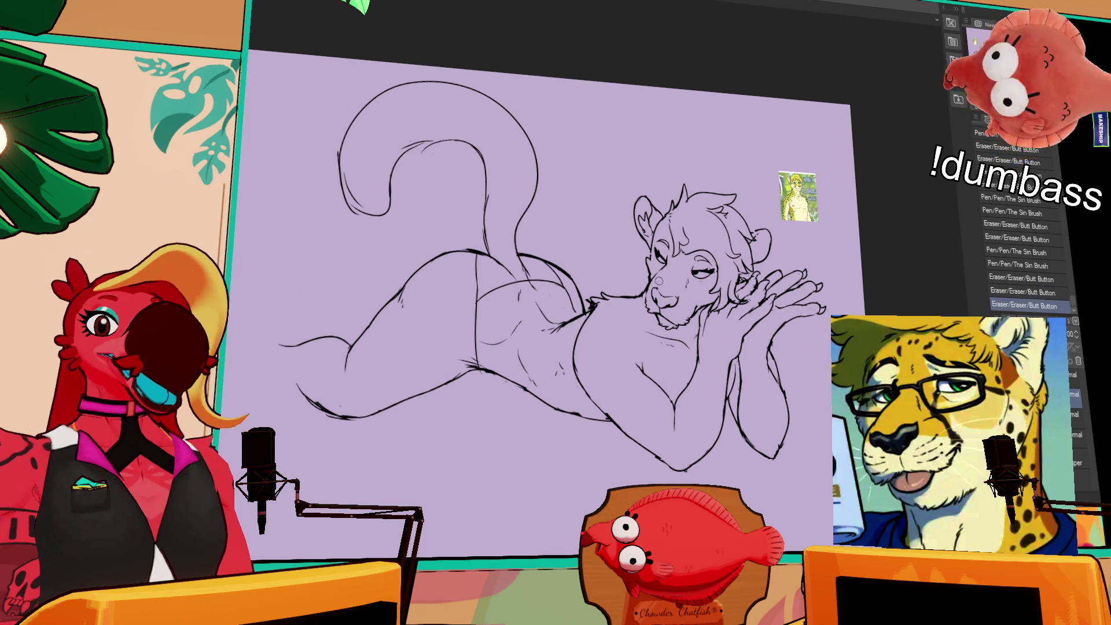
drag(730, 305, 715, 294)
drag(604, 405, 594, 384)
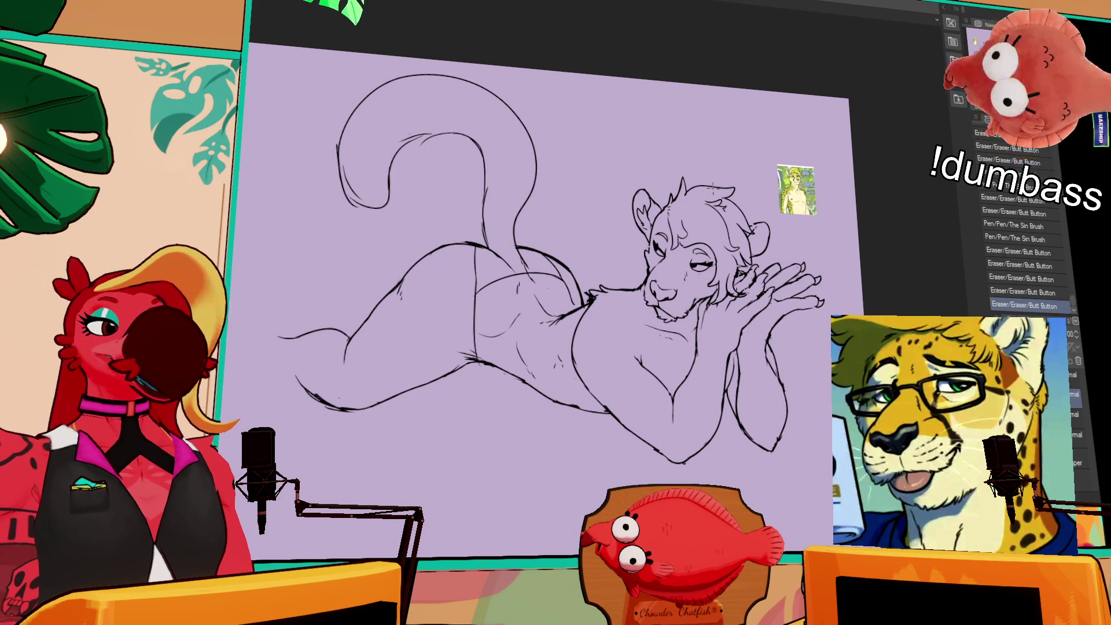
drag(823, 170, 841, 169)
- Erase rough line bits where the tail meets the hip and along the hip curve
scroll(785, 249, up, 2)
click(749, 340)
click(746, 341)
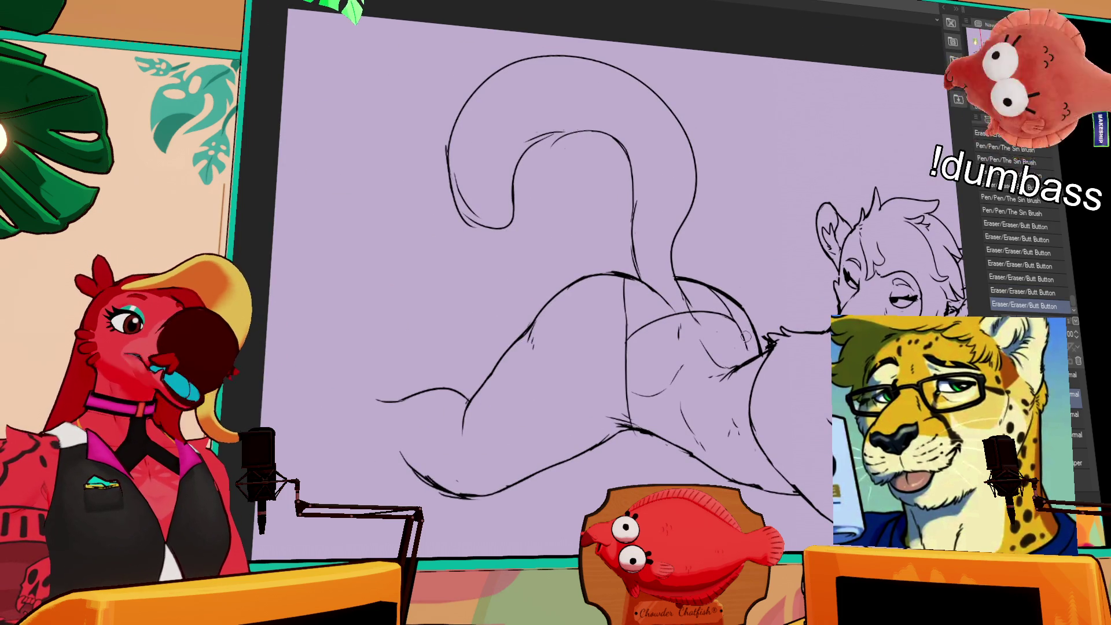
drag(747, 336, 746, 358)
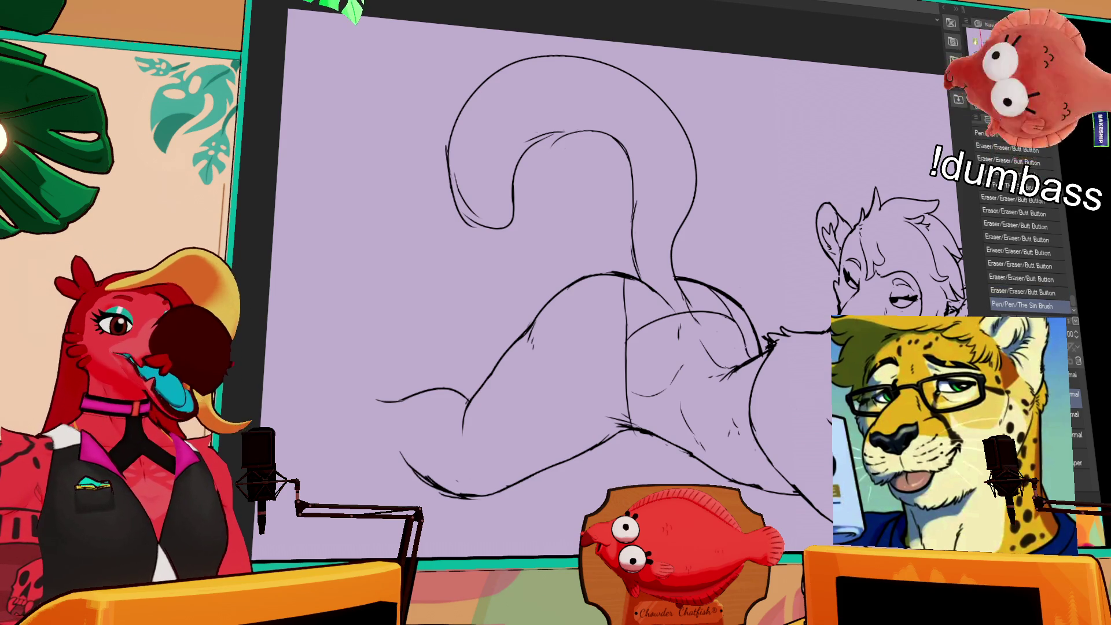
drag(579, 290, 657, 191)
drag(558, 295, 619, 225)
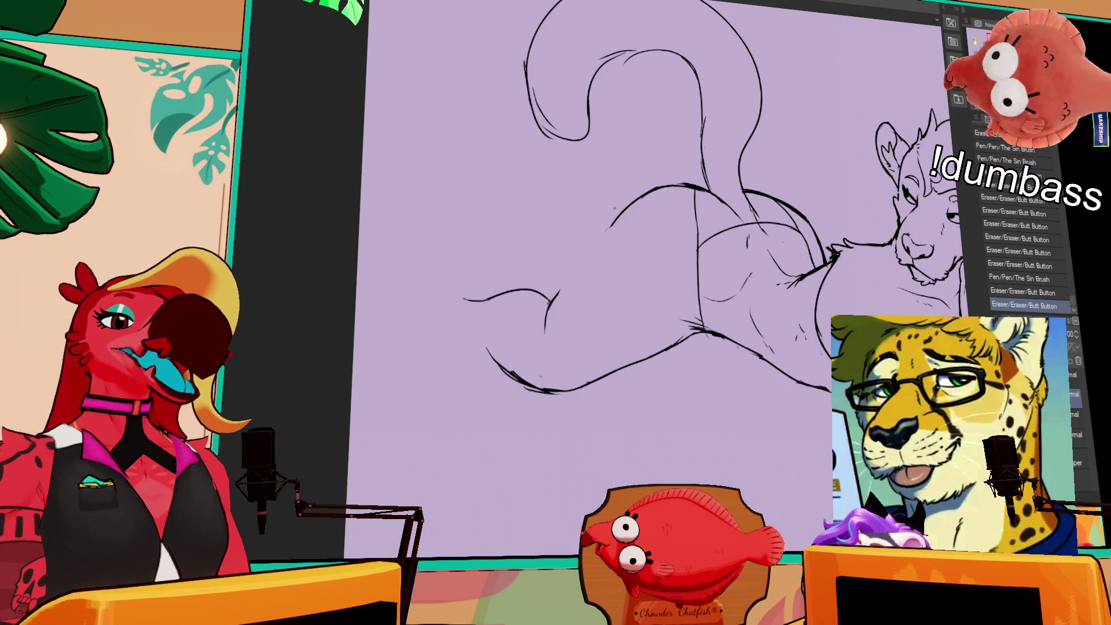
click(599, 242)
key(ctrl+z)
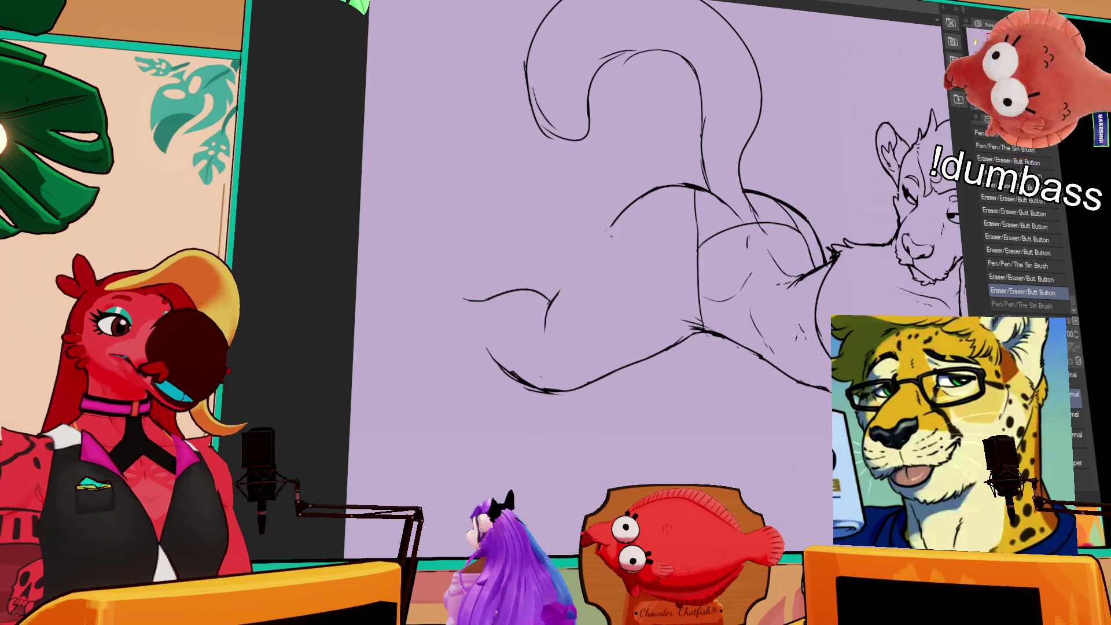
drag(614, 229, 634, 203)
mouse_move(612, 239)
mouse_down()
mouse_move(644, 199)
mouse_move(544, 330)
mouse_up()
- Redraw the small loop as a smooth curve and clean rough bits off the hip line
click(659, 216)
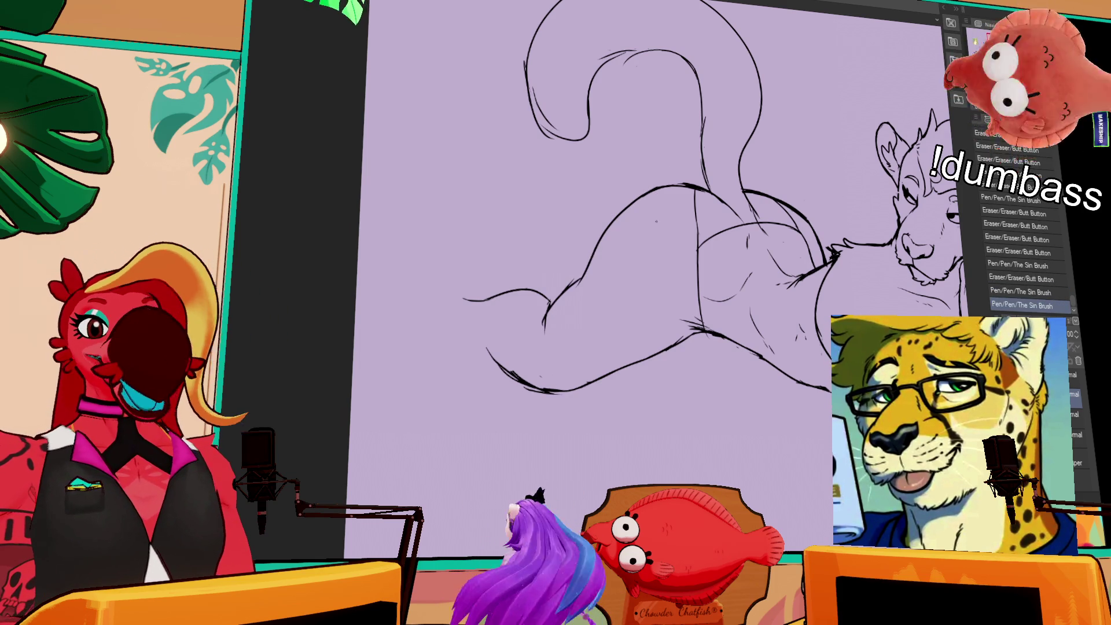
drag(665, 247, 667, 264)
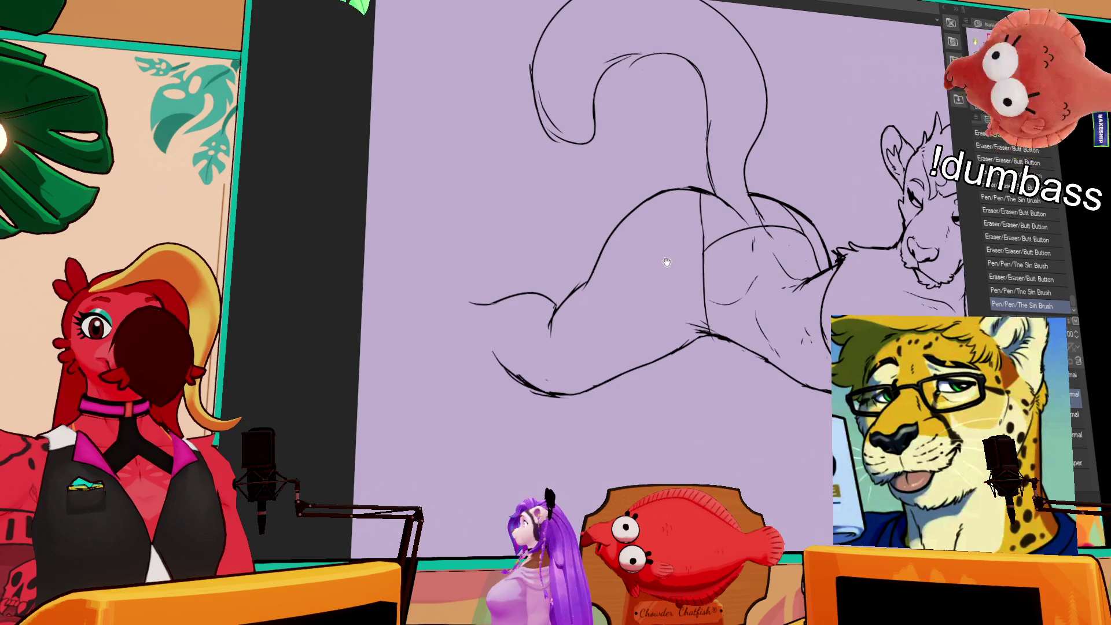
drag(594, 278, 588, 281)
drag(587, 278, 573, 292)
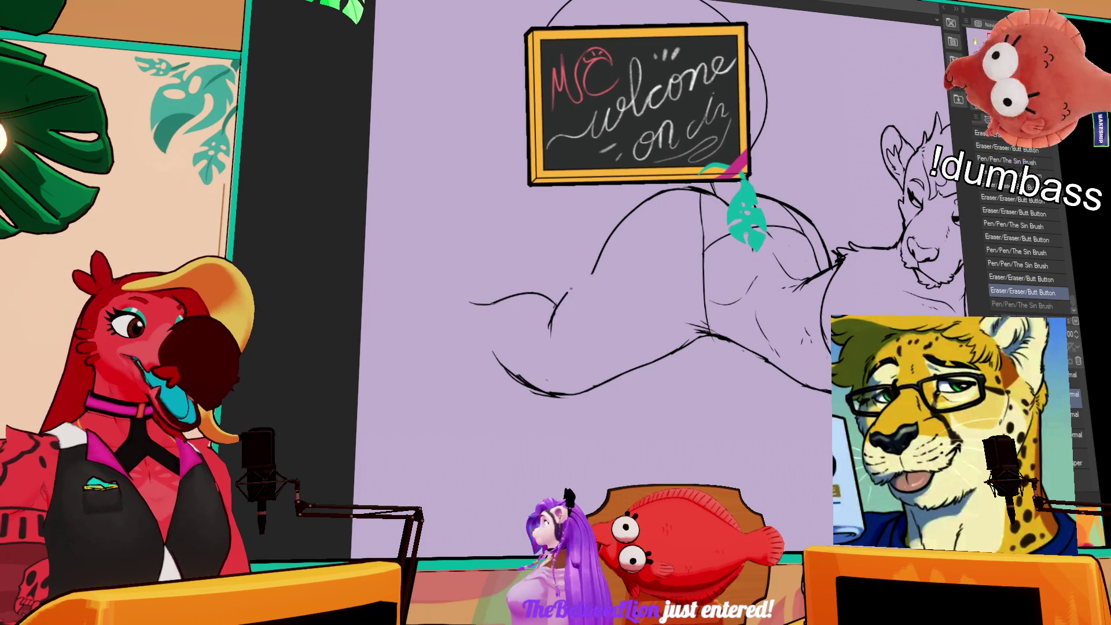
drag(596, 263, 601, 271)
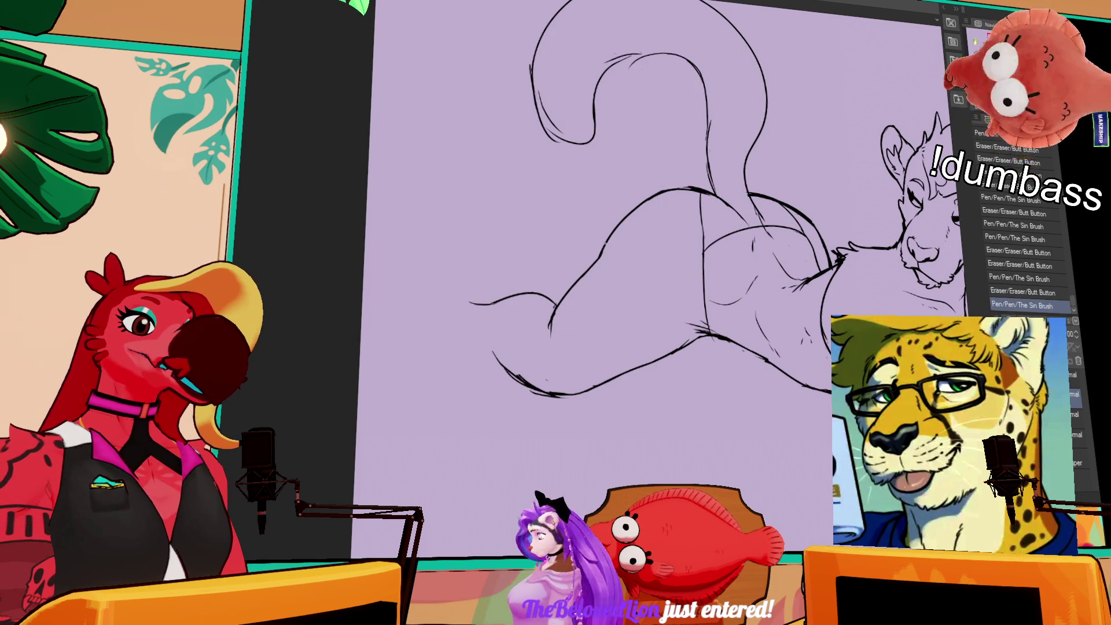
key(ctrl+z)
key(ctrl+y)
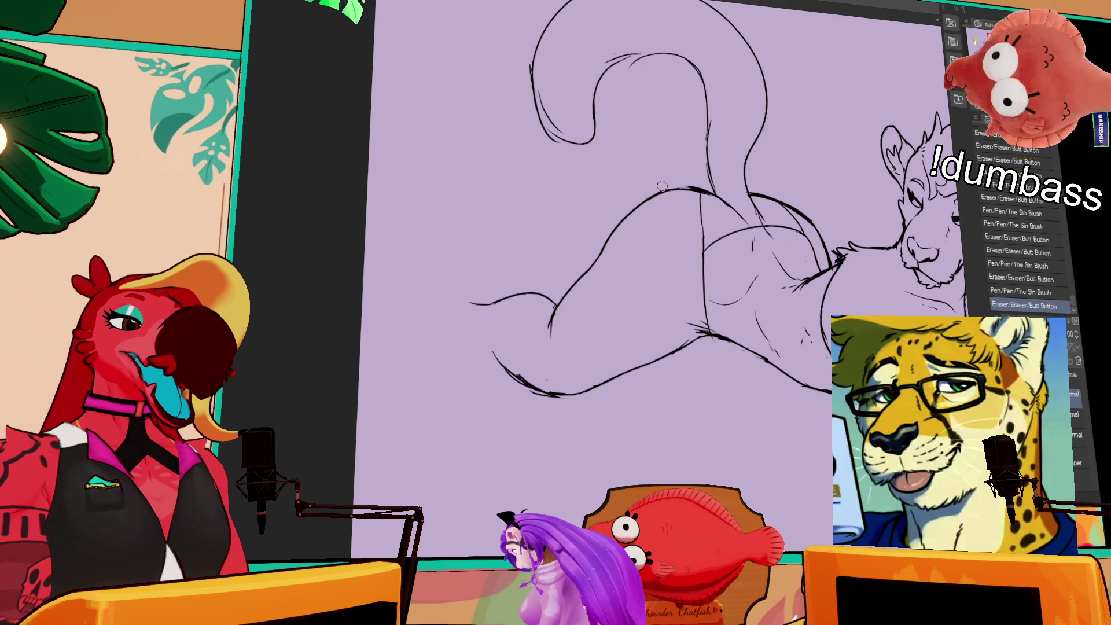
- Tidy the lines at the tail base and ink the lower hip curve
drag(649, 198, 709, 191)
key(ctrl+z)
key(ctrl+y)
key(ctrl+z)
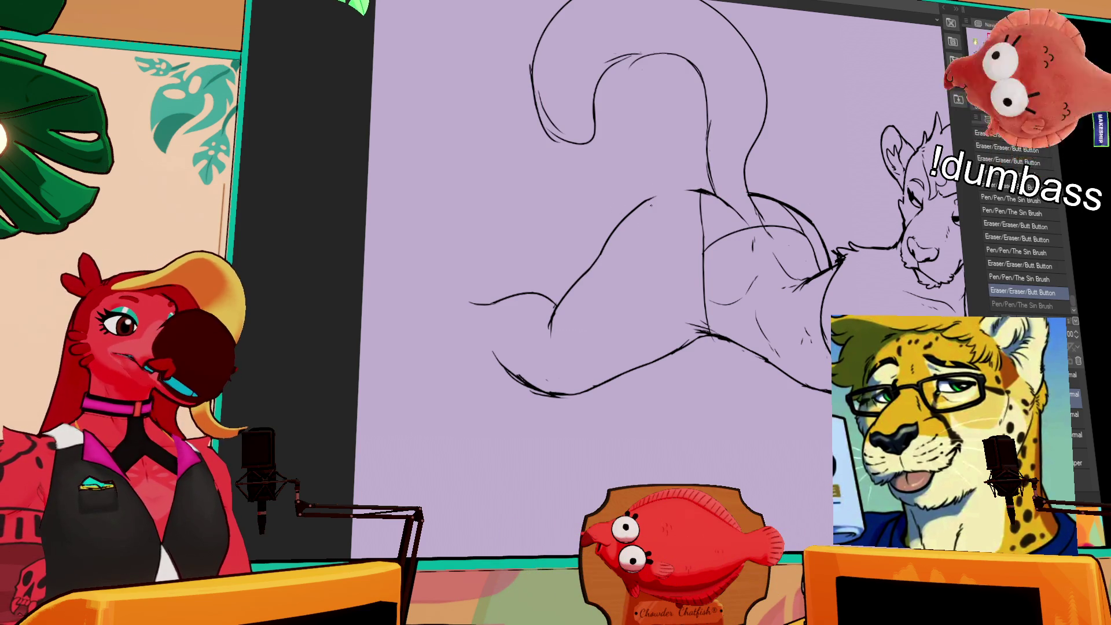
key(ctrl+y)
key(ctrl+z)
key(ctrl+y)
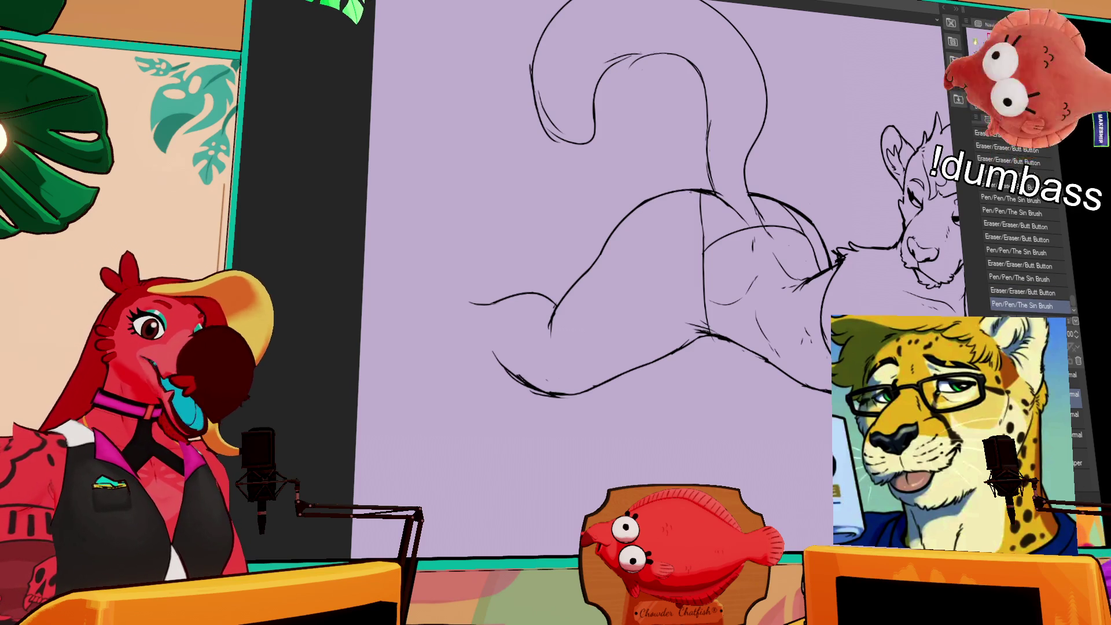
drag(713, 162, 724, 179)
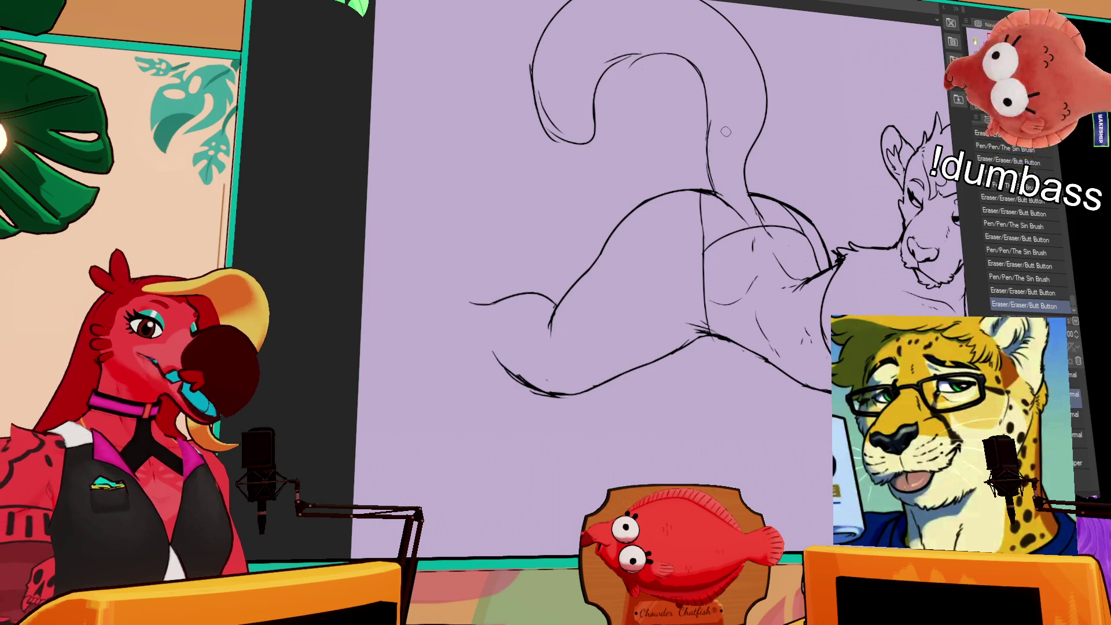
mouse_move(465, 329)
mouse_down()
mouse_move(538, 394)
mouse_move(571, 388)
mouse_move(552, 402)
mouse_move(690, 339)
mouse_up()
- Erase and redraw the lower belly curve and hip lines, undoing the bad strokes
mouse_move(616, 375)
mouse_down()
mouse_move(707, 335)
mouse_move(640, 360)
mouse_up()
key(ctrl+z)
drag(715, 316, 686, 339)
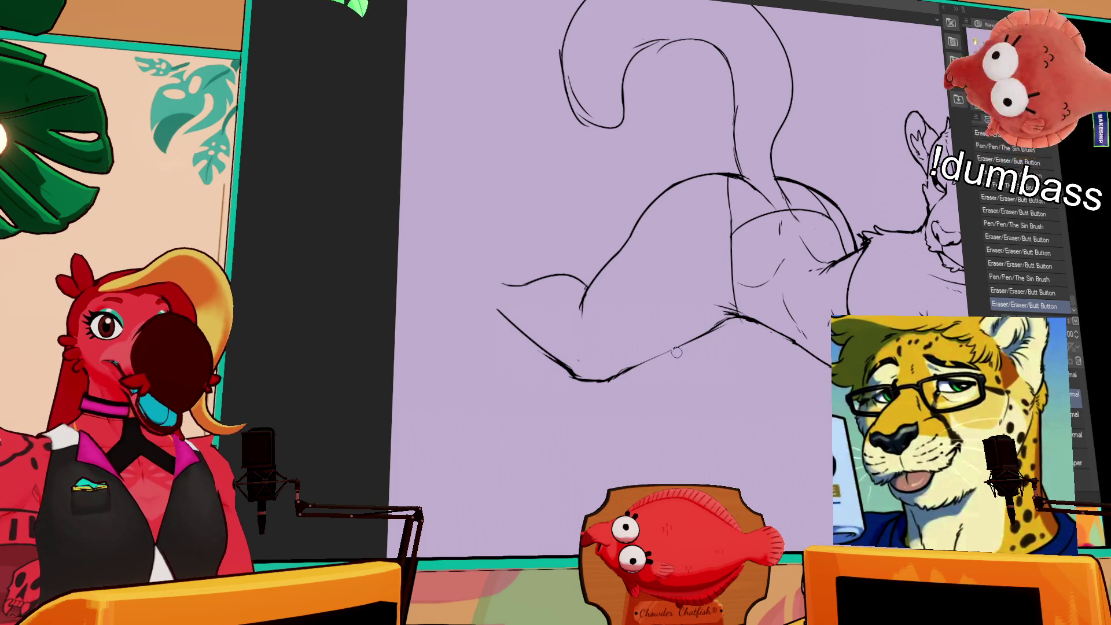
drag(582, 304, 578, 337)
key(ctrl+z)
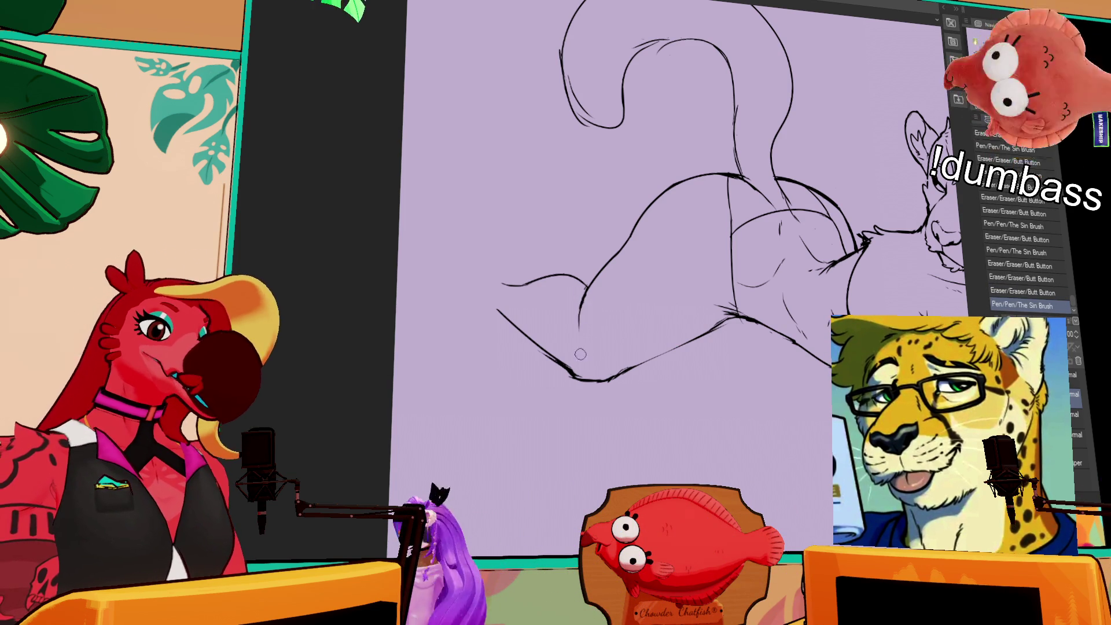
drag(677, 350, 623, 373)
drag(723, 325, 637, 362)
drag(778, 313, 761, 364)
mouse_move(782, 278)
mouse_down()
mouse_move(804, 303)
mouse_move(657, 325)
mouse_up()
- Add small pen marks, then draw the short and long leg lines extending left
drag(672, 223, 670, 232)
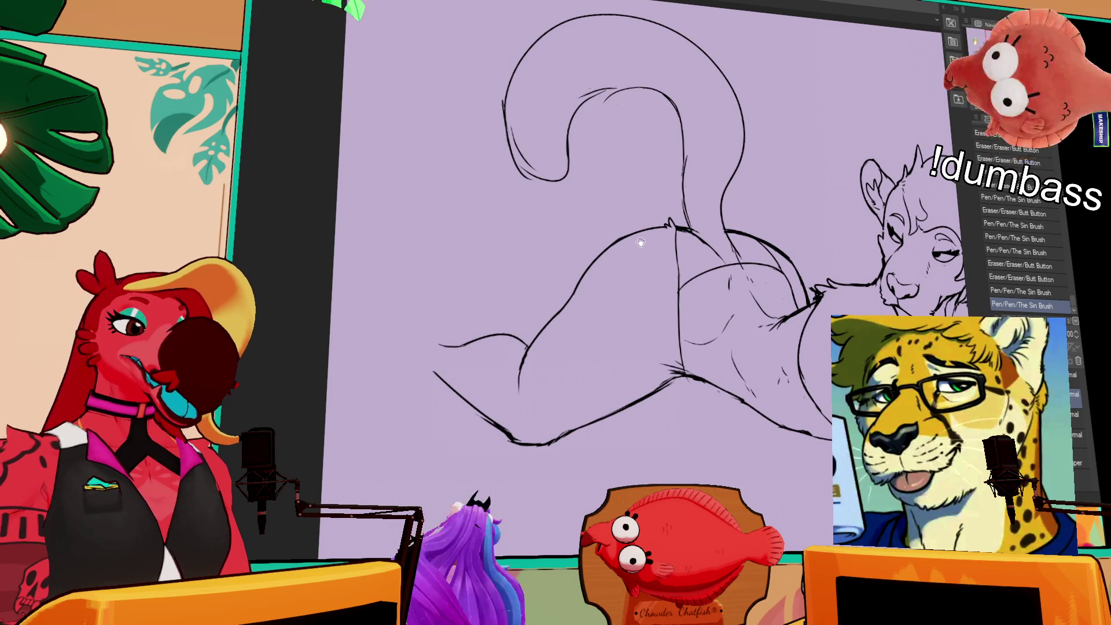
drag(601, 245, 611, 236)
drag(585, 294, 621, 335)
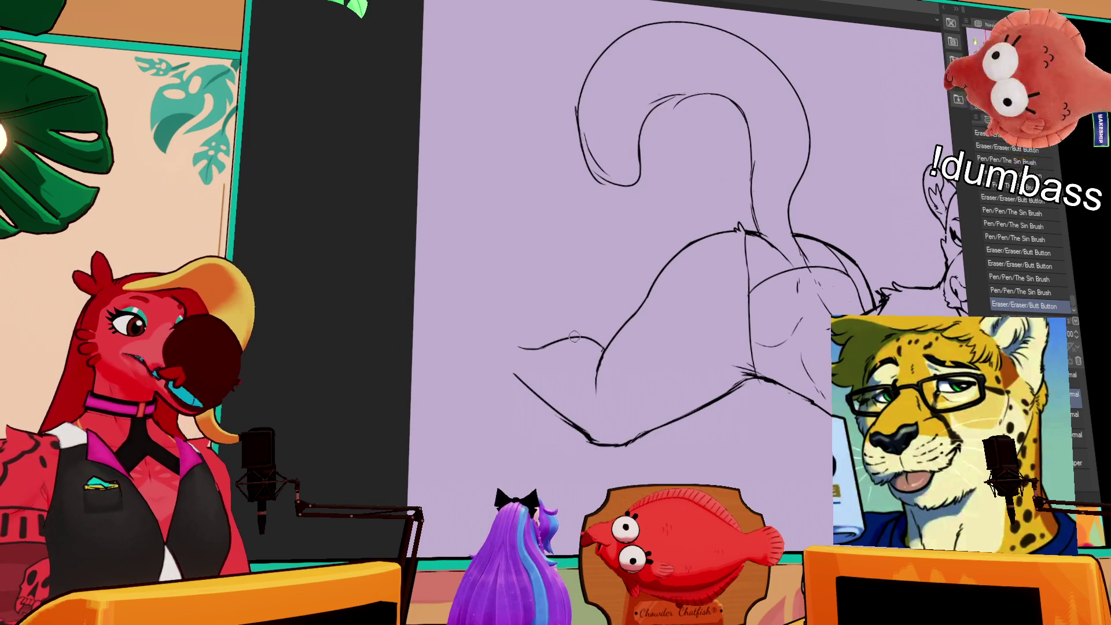
drag(517, 335, 544, 346)
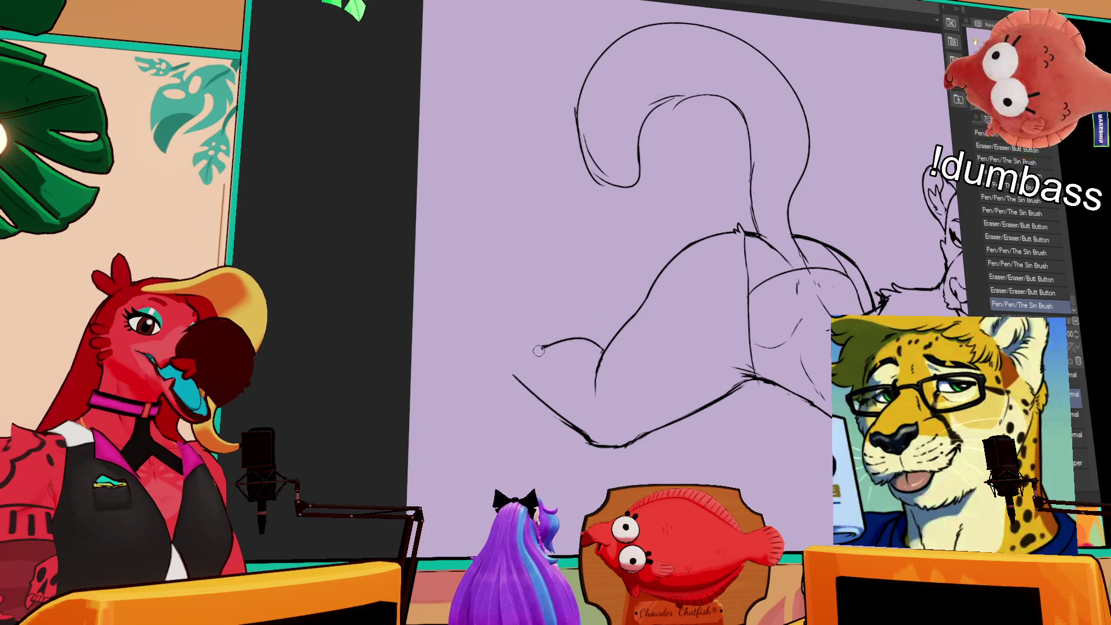
drag(517, 335, 550, 346)
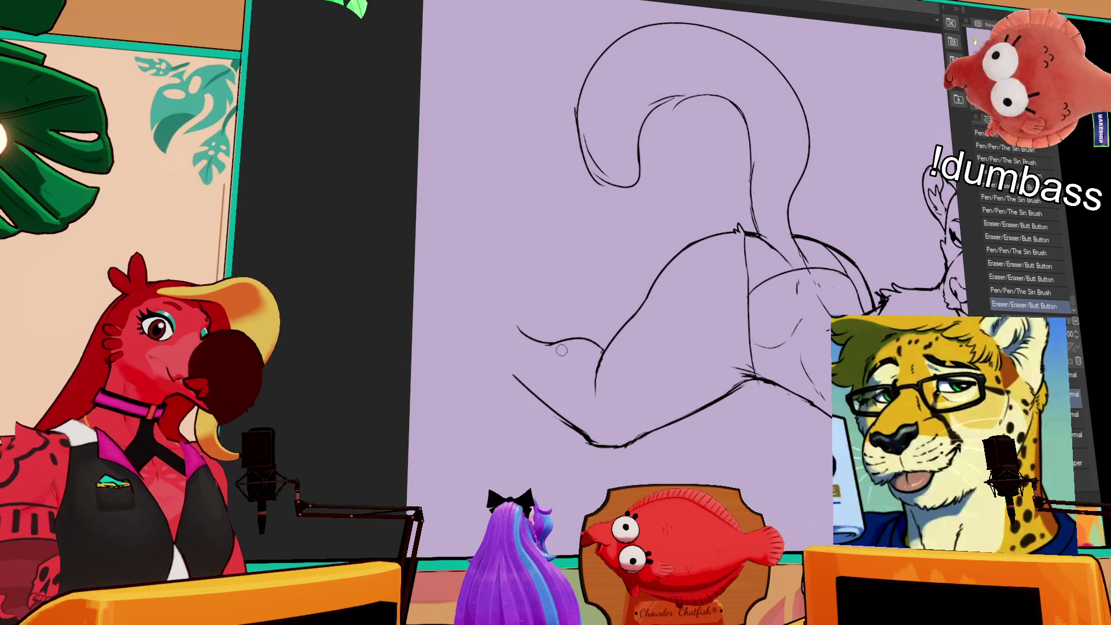
drag(481, 350, 547, 403)
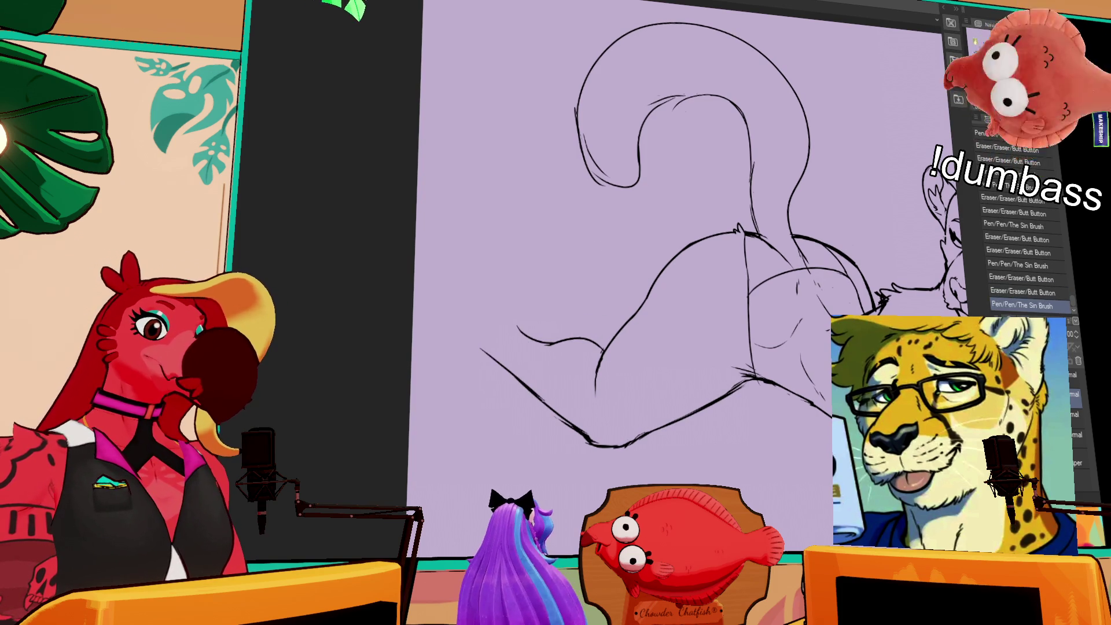
drag(512, 303, 520, 327)
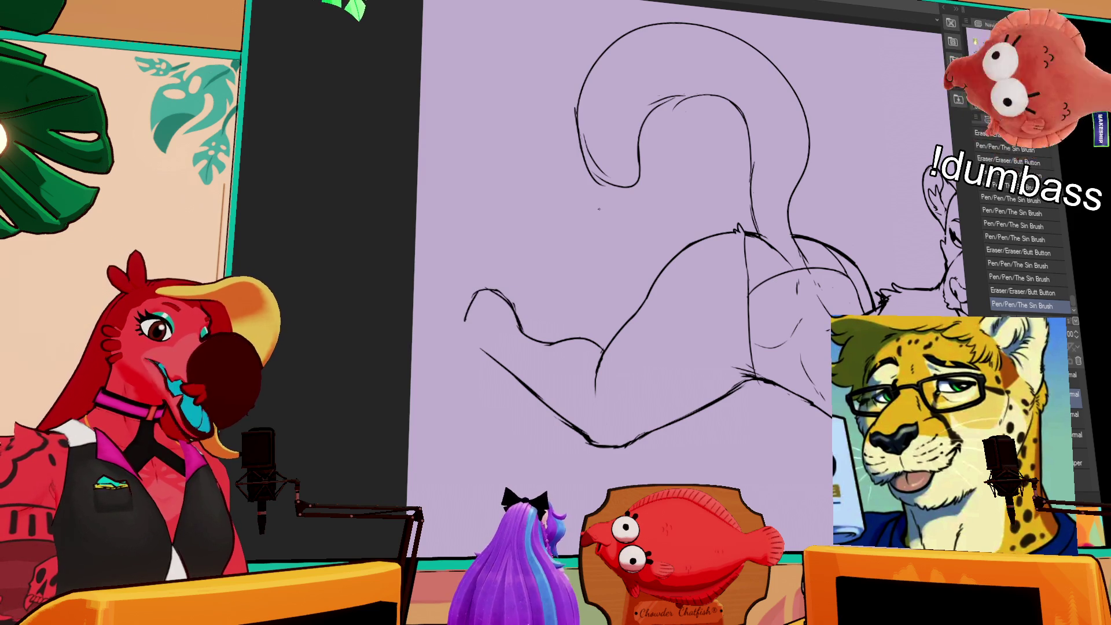
- Redraw the leg stroke reaching further left, plus the foot's bottom and toe lines
key(ctrl+z)
mouse_move(475, 292)
mouse_down()
mouse_move(437, 344)
mouse_move(447, 389)
mouse_up()
key(ctrl+z)
drag(437, 382, 450, 388)
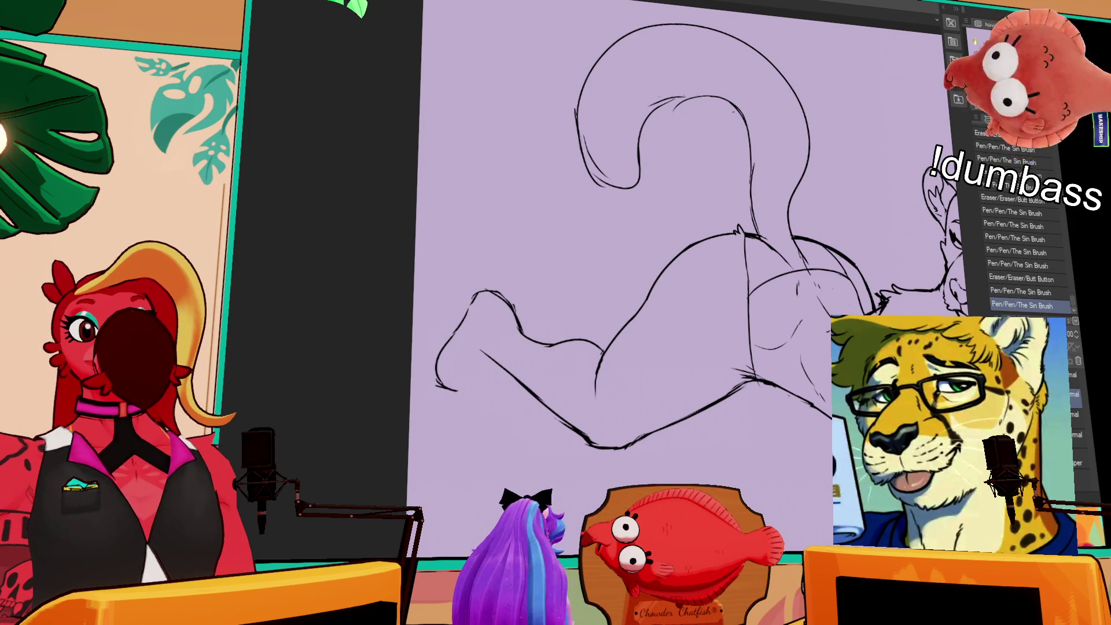
drag(774, 175, 762, 149)
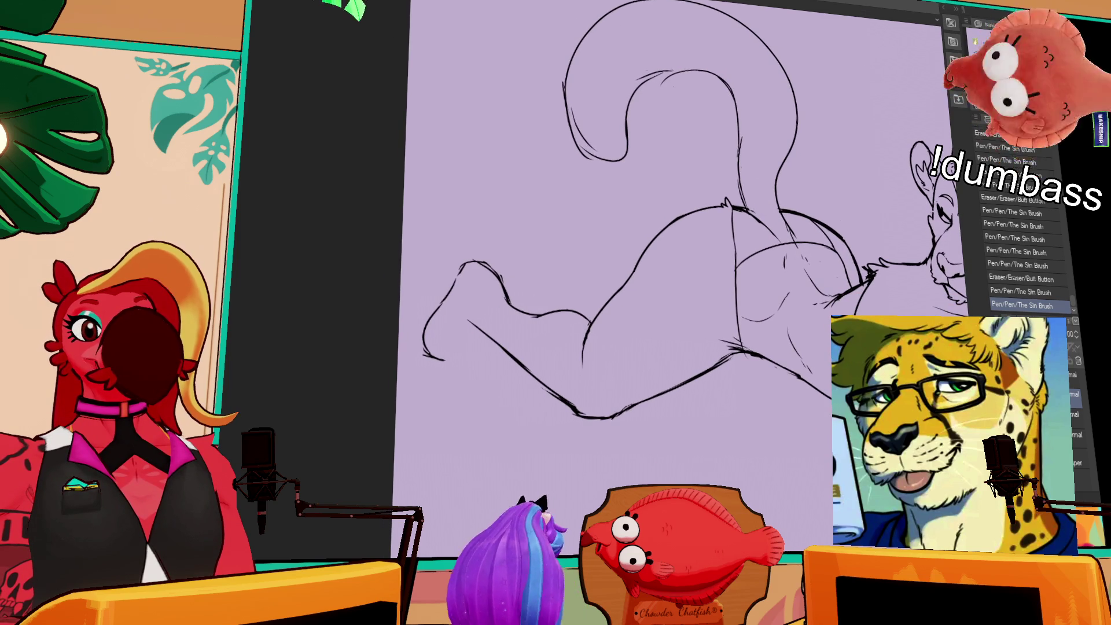
drag(722, 224, 712, 243)
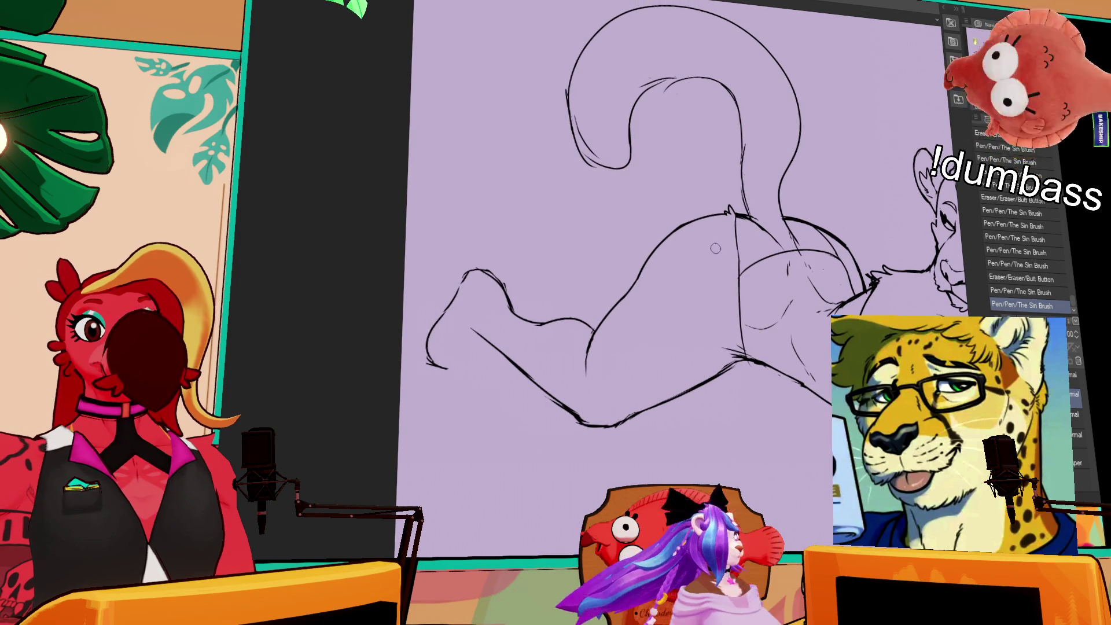
drag(629, 288, 613, 303)
drag(455, 363, 470, 365)
mouse_move(451, 361)
mouse_down()
mouse_move(478, 375)
mouse_move(508, 359)
mouse_move(487, 356)
mouse_move(520, 343)
mouse_up()
key(ctrl+z)
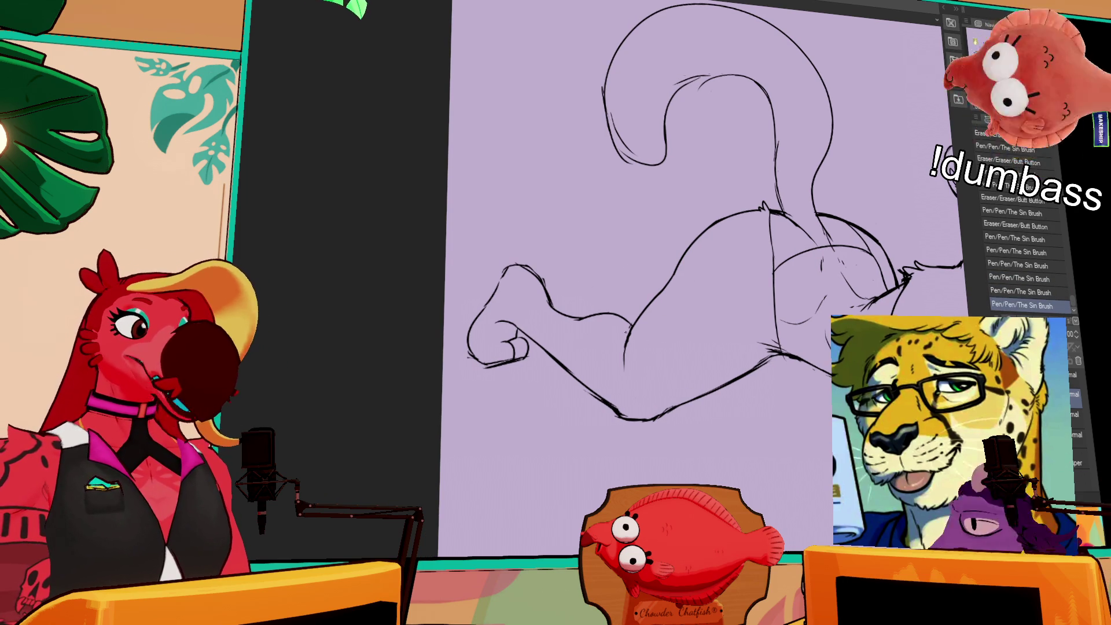
- Refine the lower leg curve and the lines near the belly, undoing and redoing strokes
mouse_move(594, 317)
mouse_down()
mouse_move(579, 318)
mouse_move(625, 318)
mouse_up()
key(ctrl+z)
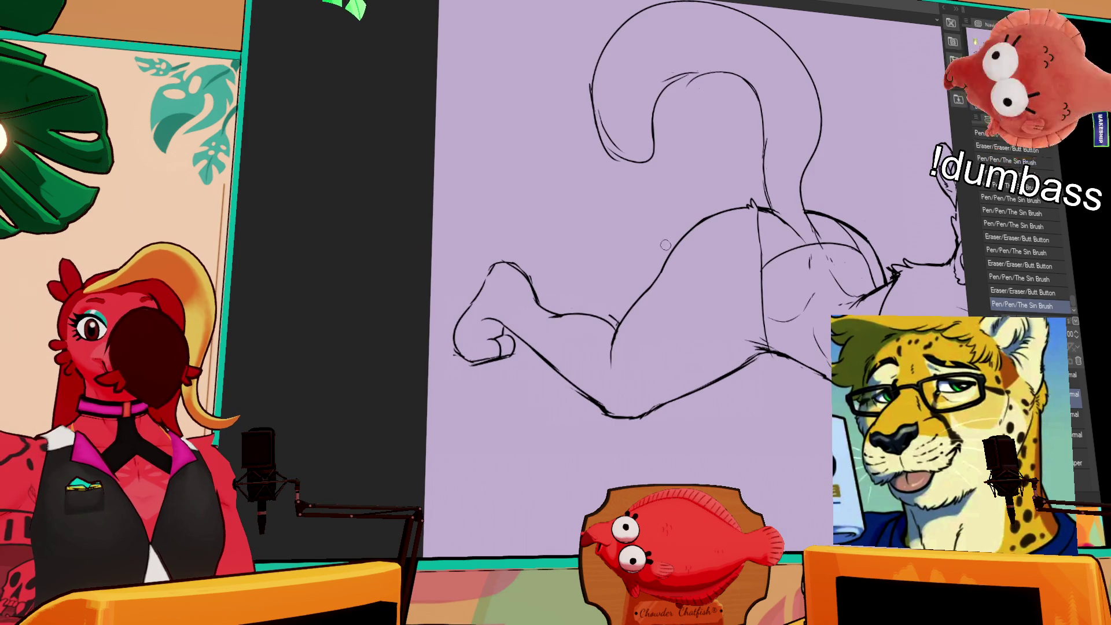
drag(688, 275, 696, 281)
mouse_move(615, 318)
mouse_down()
mouse_move(630, 328)
mouse_move(617, 368)
mouse_up()
drag(629, 323, 644, 289)
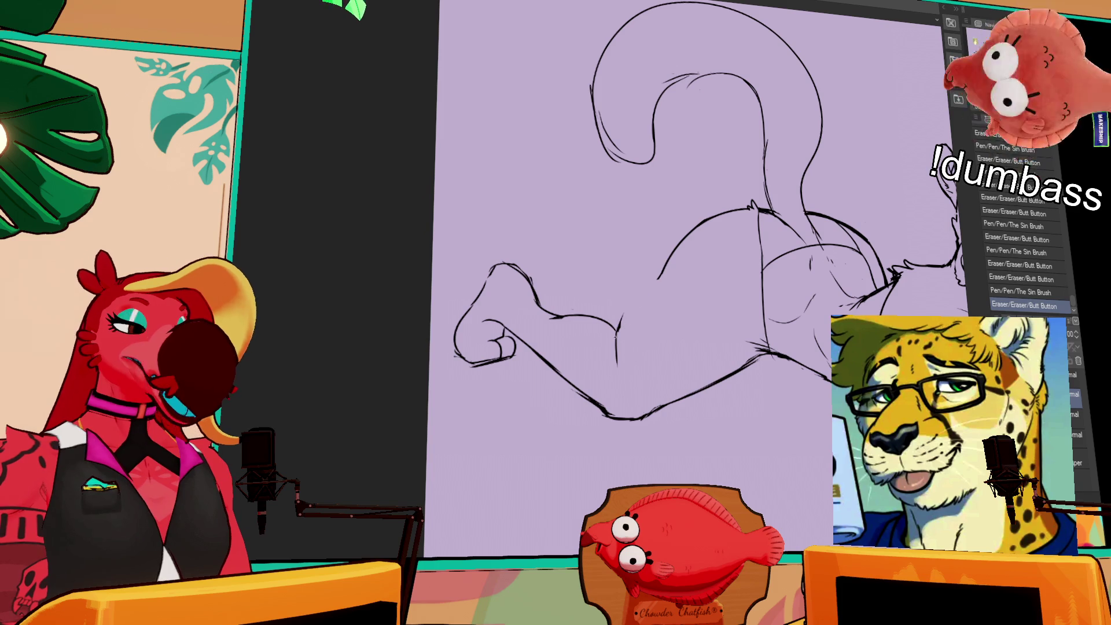
drag(616, 350, 663, 261)
key(ctrl+z)
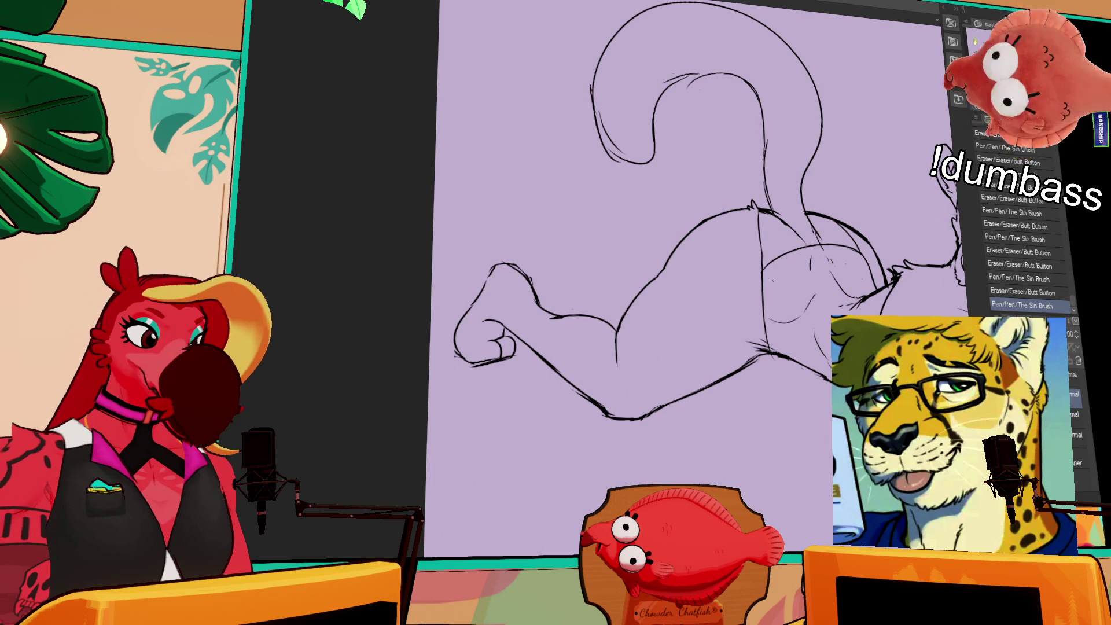
mouse_move(751, 356)
mouse_down()
mouse_move(738, 382)
mouse_move(747, 364)
mouse_move(767, 362)
mouse_move(760, 356)
mouse_up()
key(ctrl+z)
key(ctrl+z)
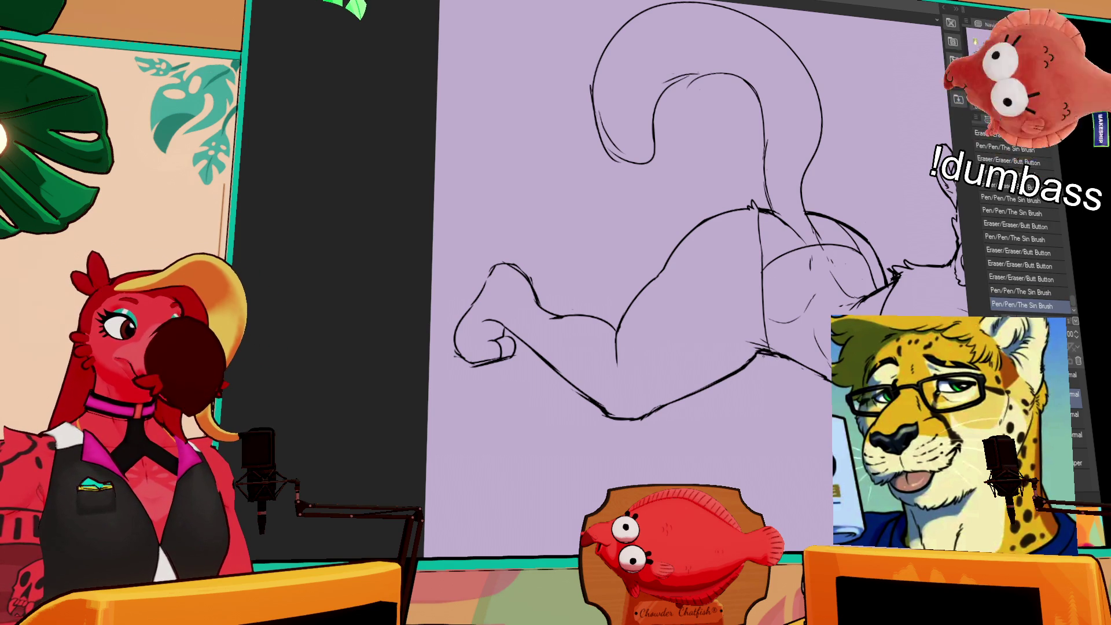
key(ctrl+y)
key(ctrl+y)
key(ctrl+z)
key(ctrl+z)
key(ctrl+y)
key(ctrl+y)
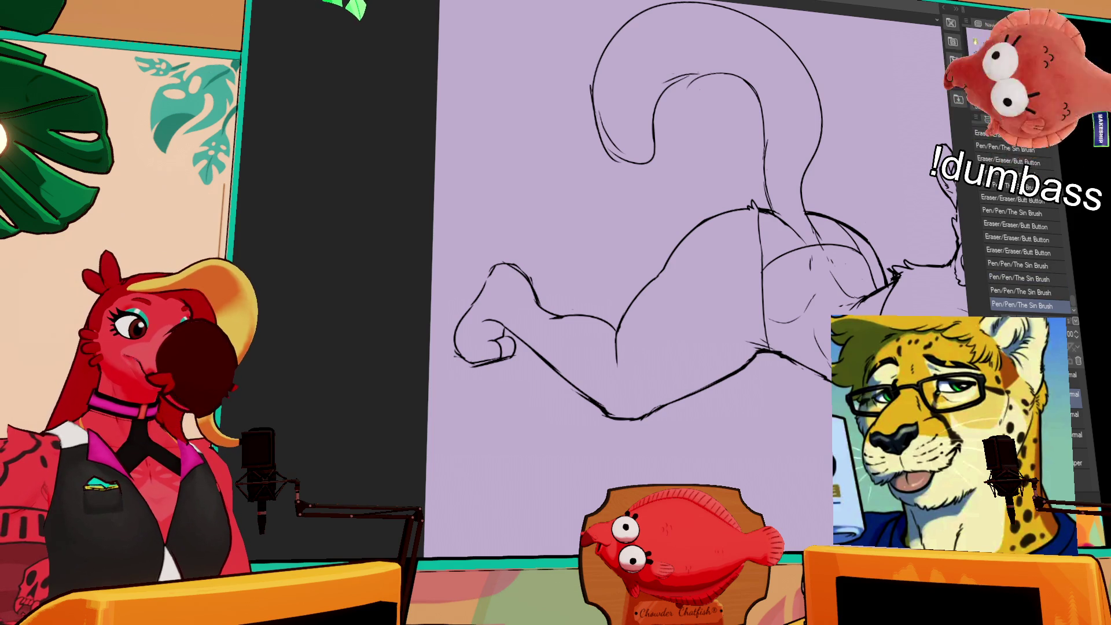
- Touch up the leg and foot lines with small pen and eraser strokes
key(ctrl+z)
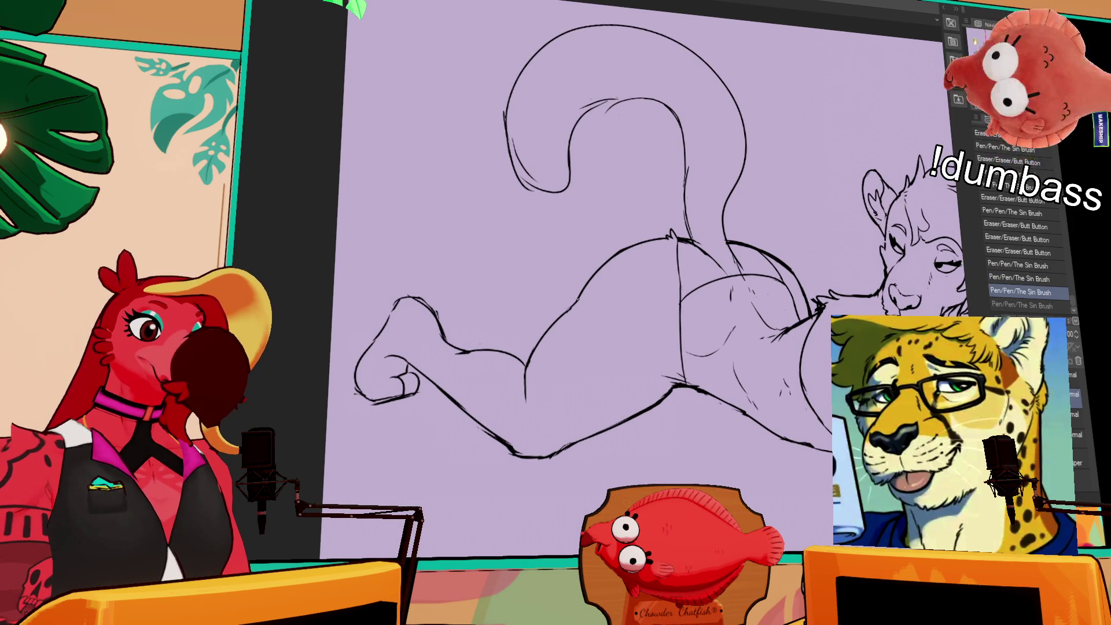
drag(580, 302, 585, 297)
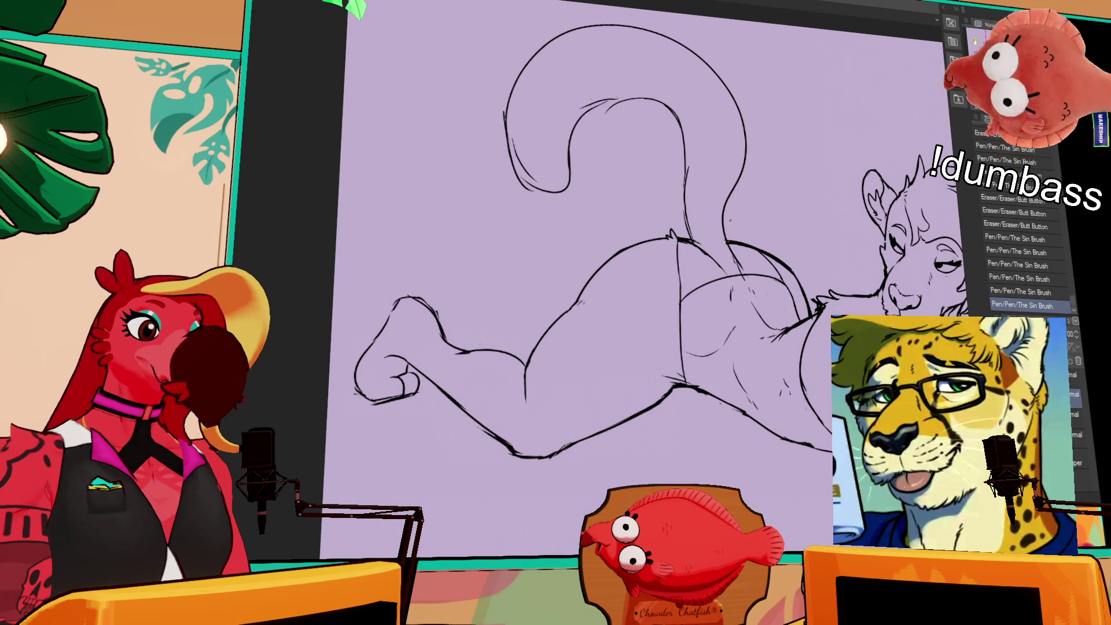
drag(776, 261, 712, 240)
key(ctrl+z)
drag(744, 203, 828, 105)
drag(700, 244, 722, 277)
drag(713, 265, 722, 281)
key(ctrl+z)
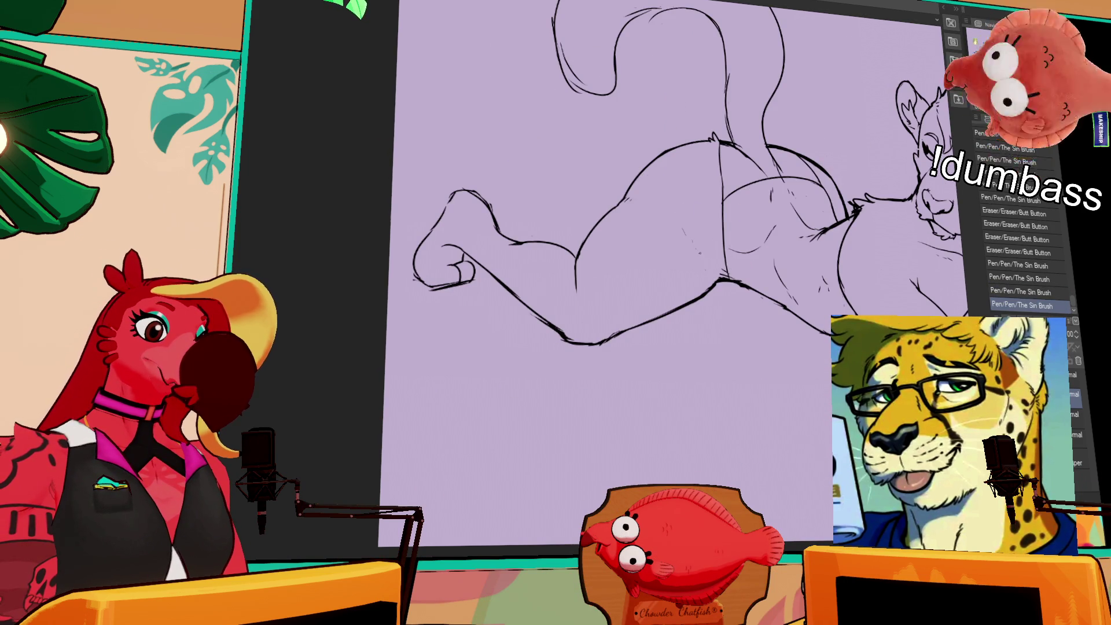
- Make small erase-and-redraw touch-ups to the lines around the muzzle and face
scroll(671, 278, up, 2)
drag(780, 203, 811, 130)
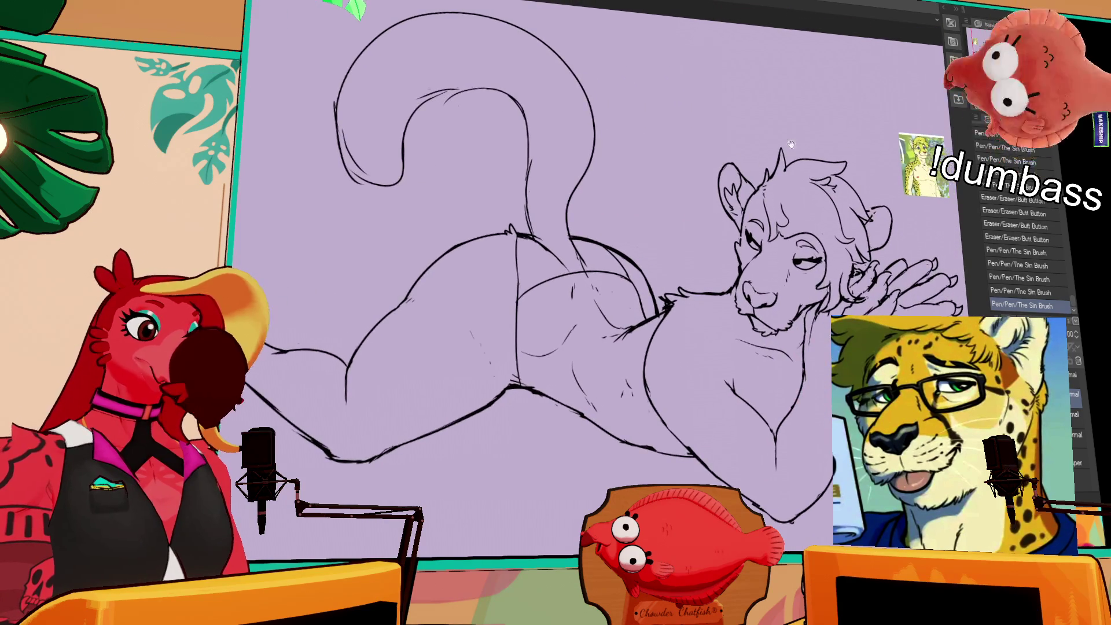
drag(733, 294, 741, 288)
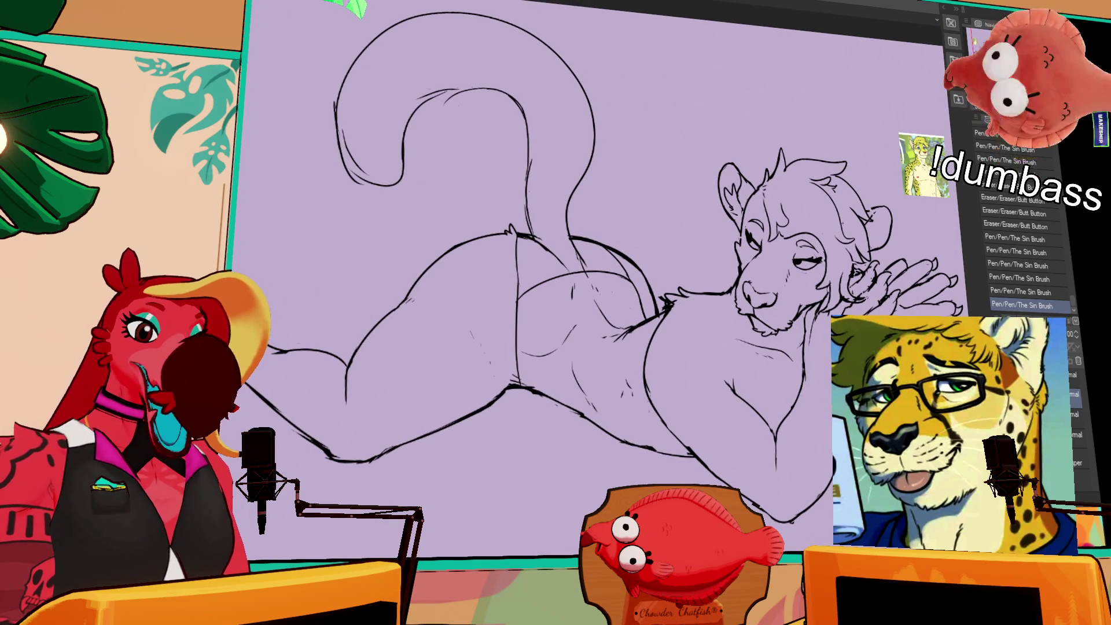
drag(796, 247, 813, 225)
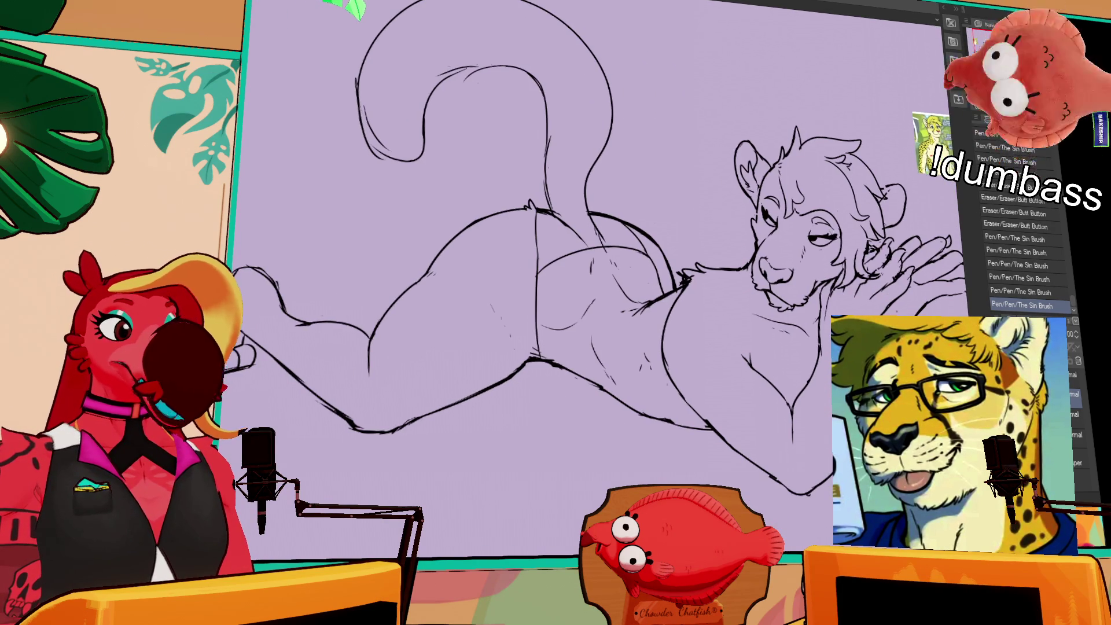
drag(872, 160, 872, 173)
mouse_move(802, 227)
mouse_down()
mouse_move(822, 217)
mouse_move(807, 232)
mouse_up()
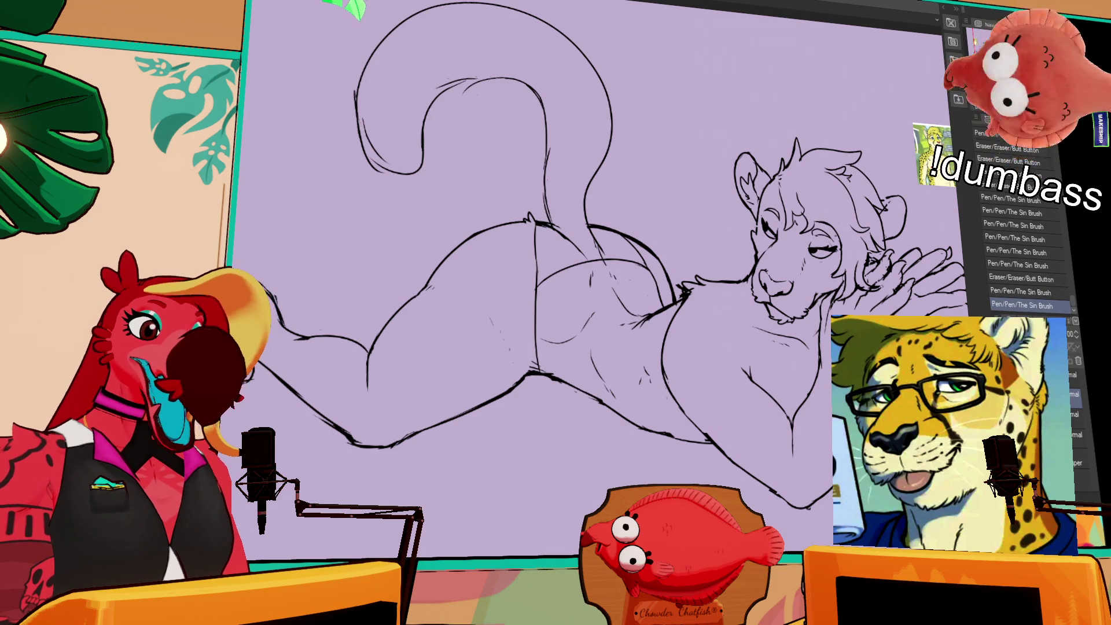
drag(579, 290, 547, 312)
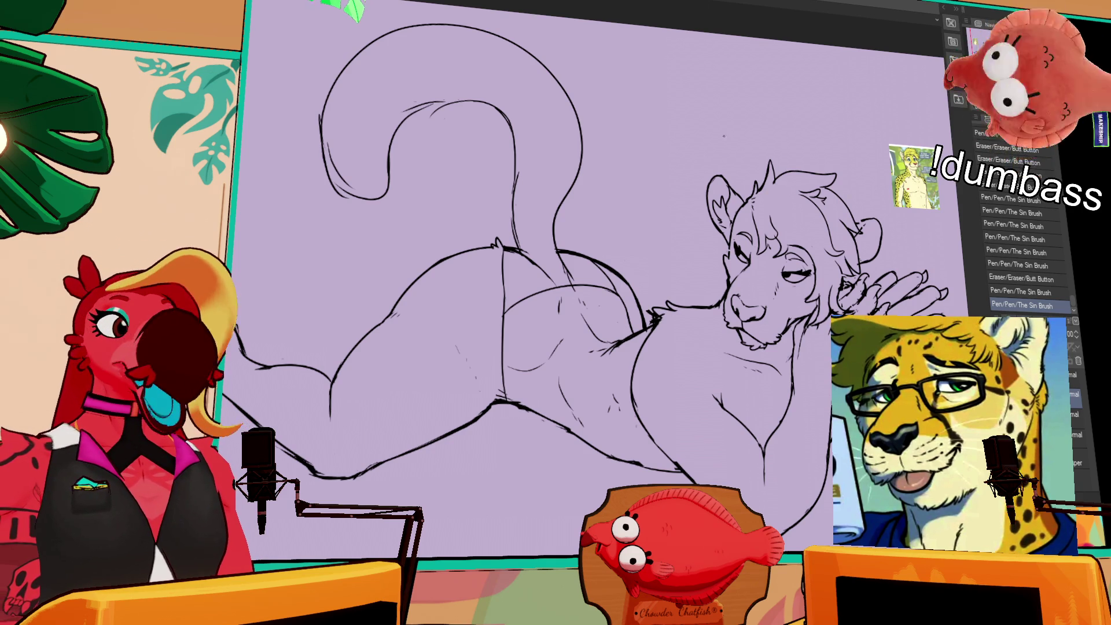
- Add short fur strokes to the cat's chest, then bring the sword-clash comic page into view
scroll(502, 398, up, 3)
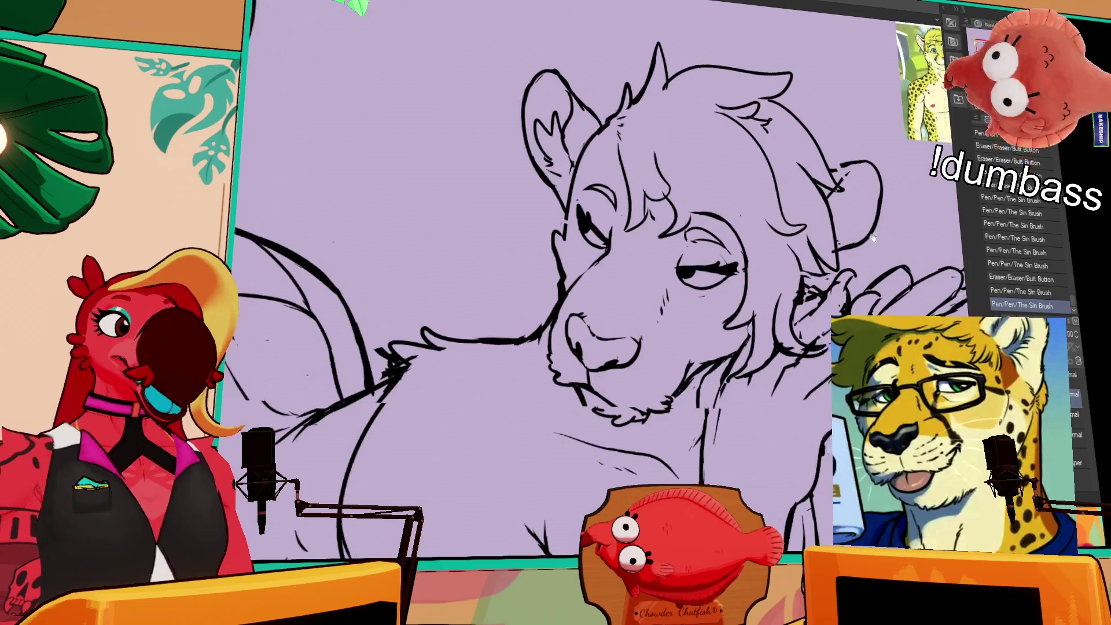
scroll(503, 398, up, 3)
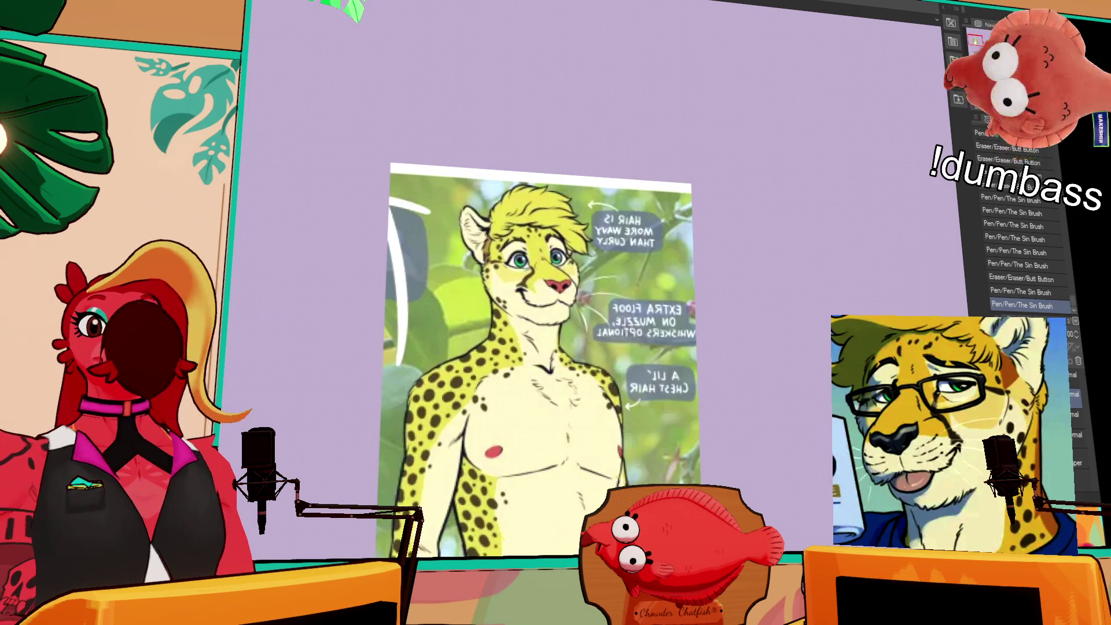
scroll(387, 570, down, 5)
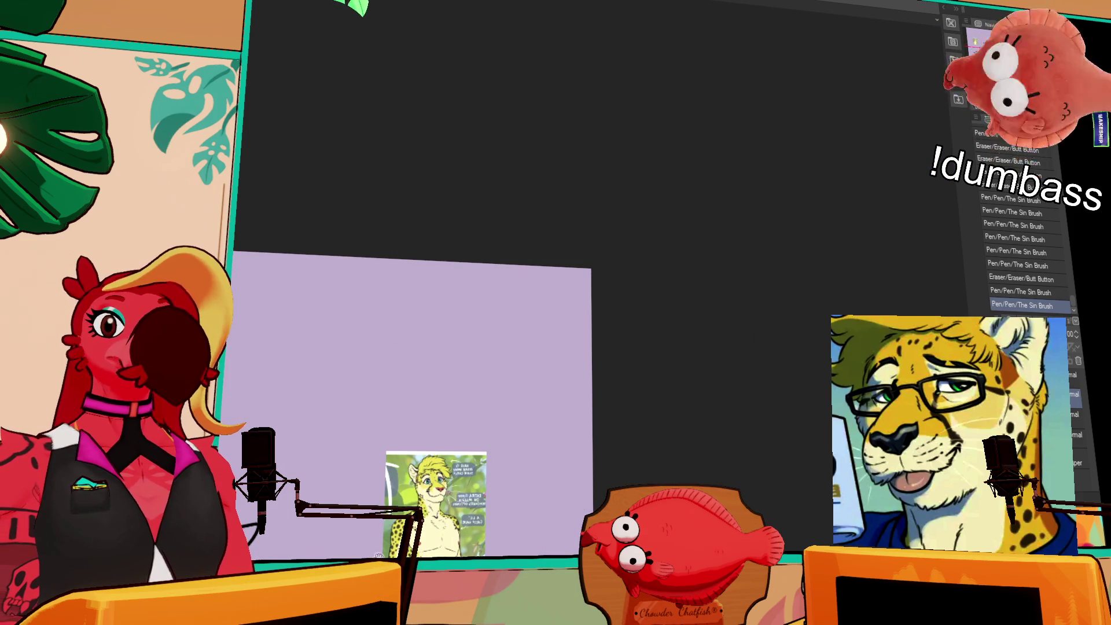
key(ctrl+0)
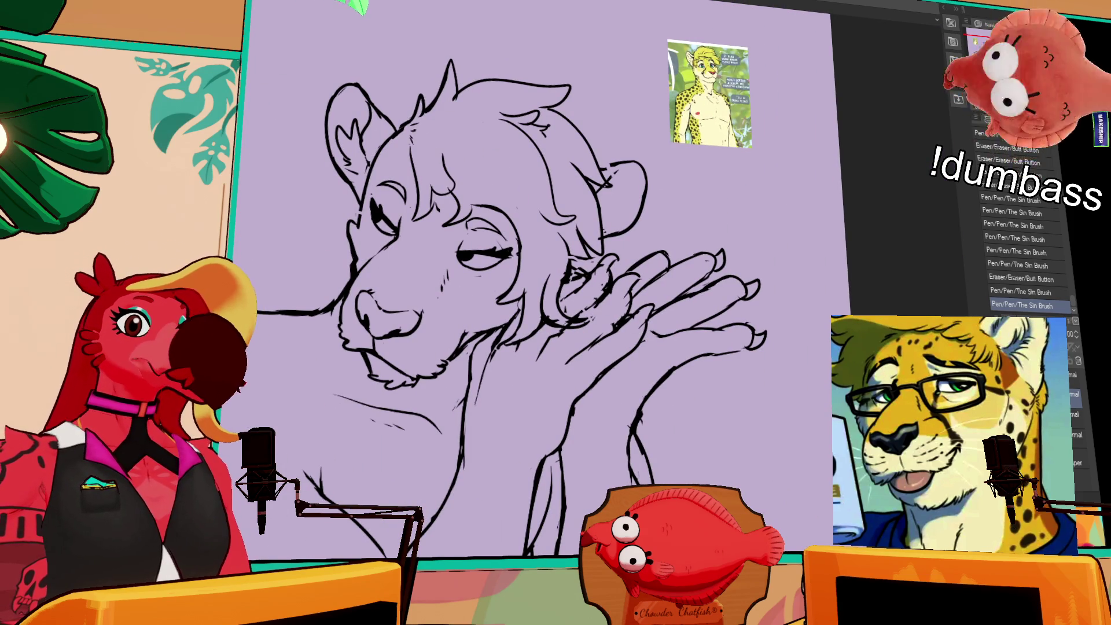
drag(405, 347, 452, 261)
drag(483, 349, 455, 386)
drag(465, 377, 461, 391)
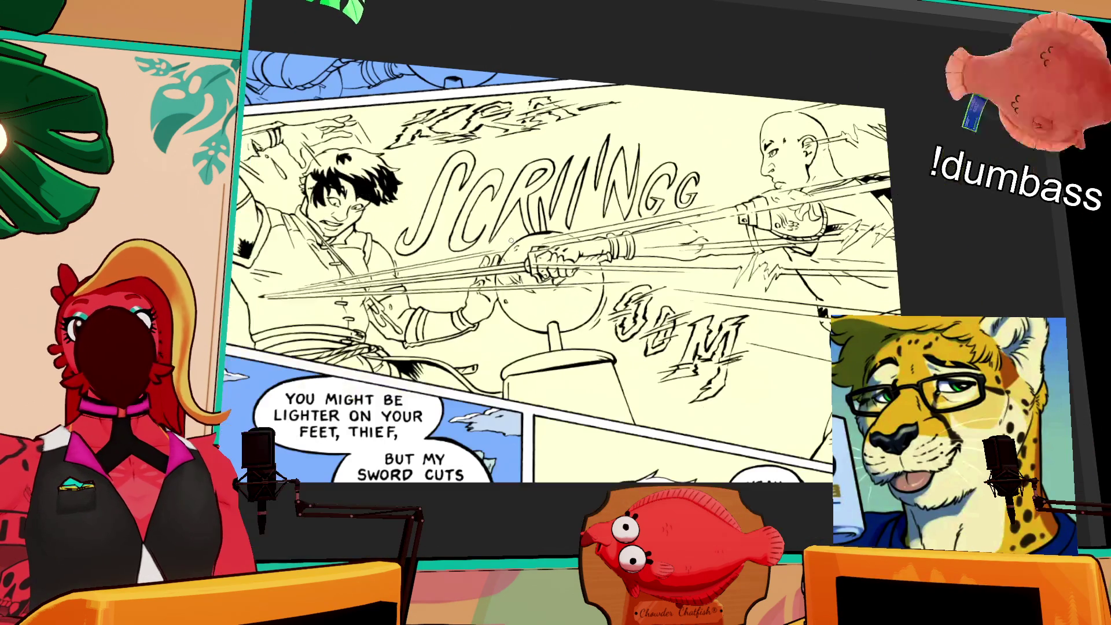
drag(512, 240, 556, 290)
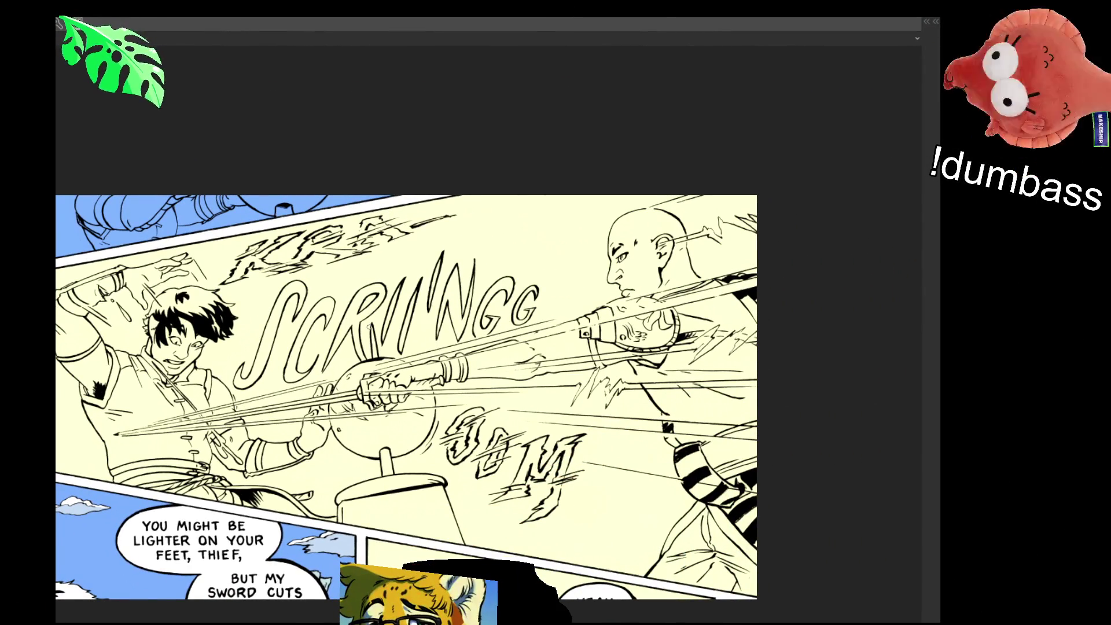
scroll(368, 326, up, 5)
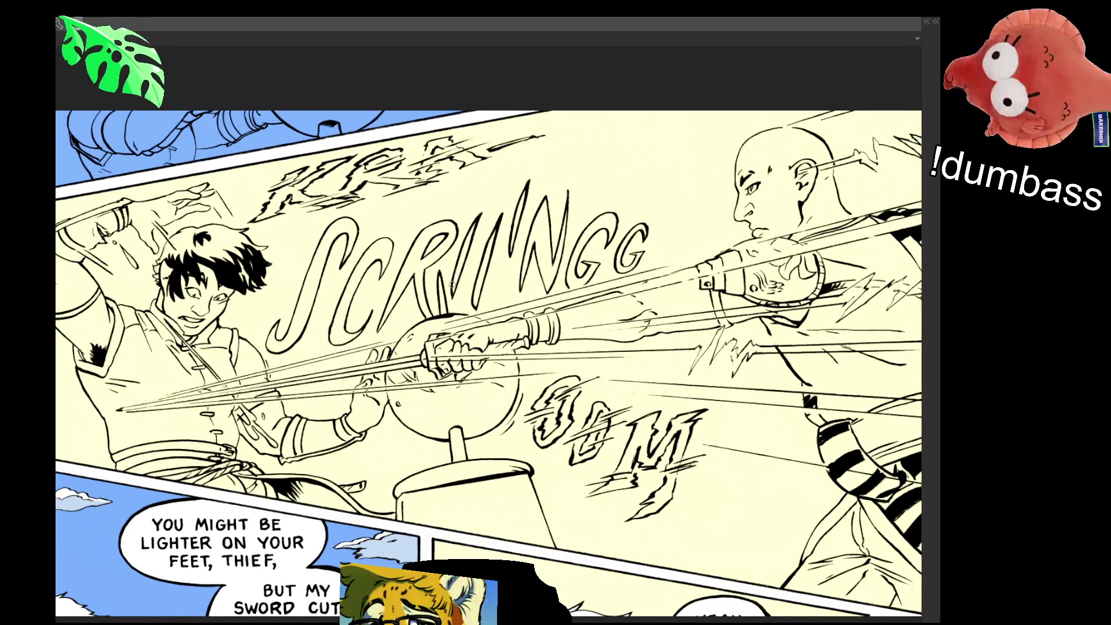
scroll(493, 331, up, 1)
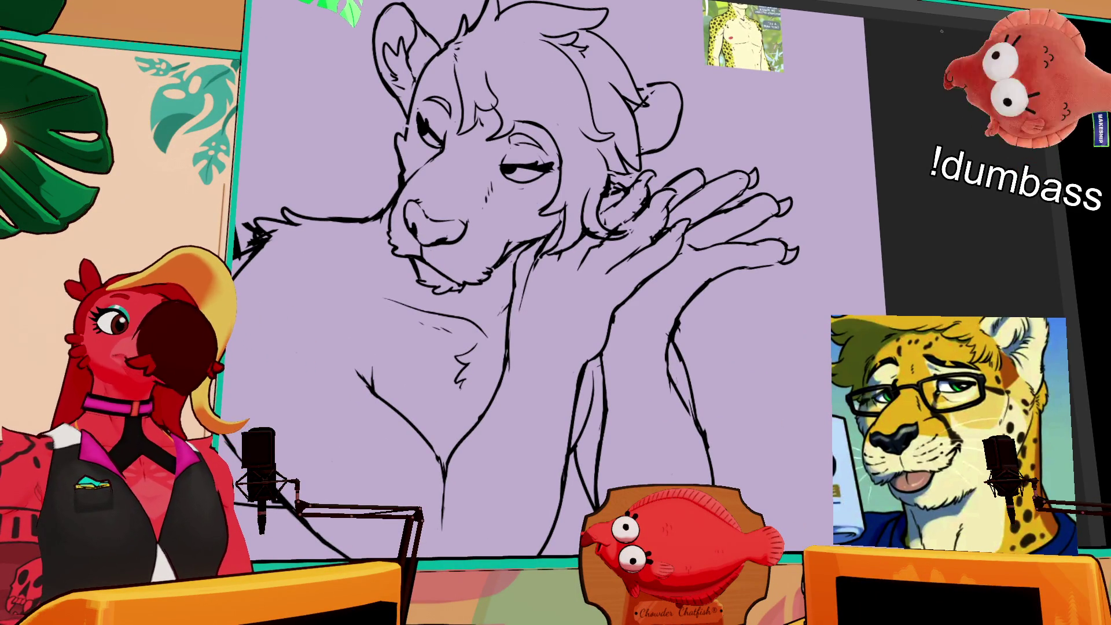
- On a new raster layer, lasso-fill the whole reclining cat silhouette flat yellow
key(ctrl+minus)
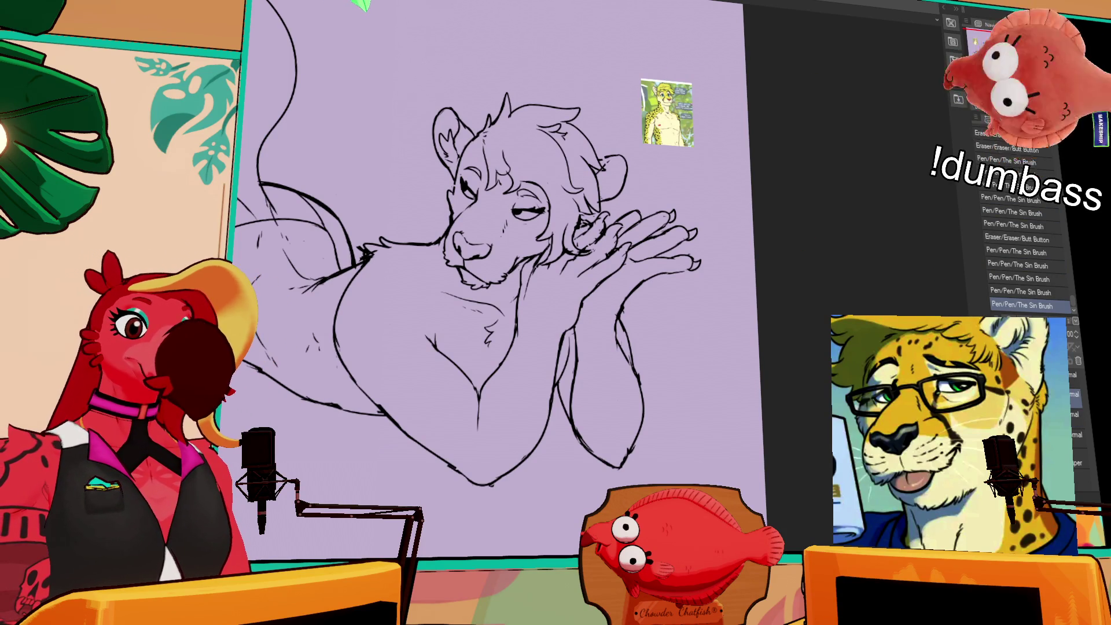
key(ctrl+shift+n)
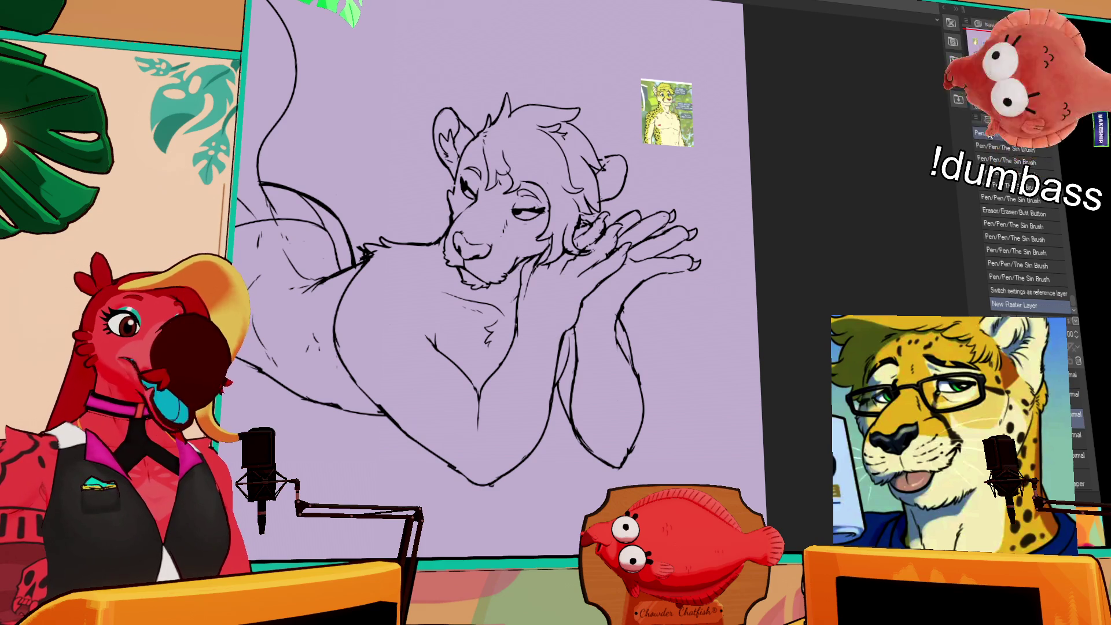
key(ctrl+0)
mouse_move(714, 214)
mouse_down()
mouse_move(388, 503)
mouse_move(249, 348)
mouse_move(385, 23)
mouse_up()
mouse_move(556, 73)
mouse_down()
mouse_move(664, 108)
mouse_move(706, 195)
mouse_up()
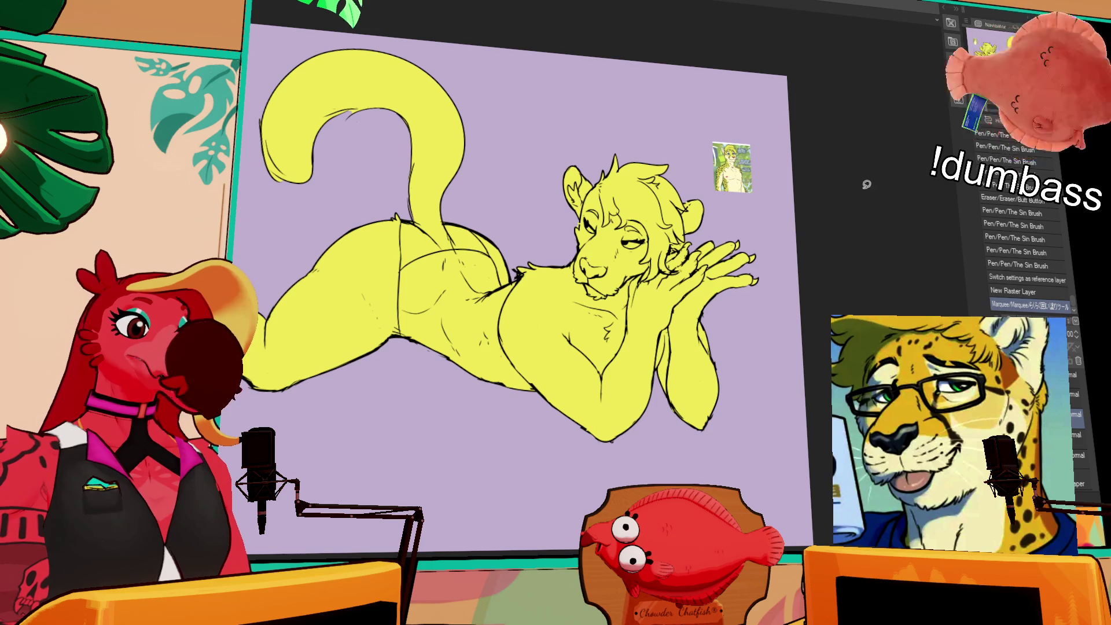
- Undo an accidental stroke and select the layer for the cream markings
key(ctrl+plus)
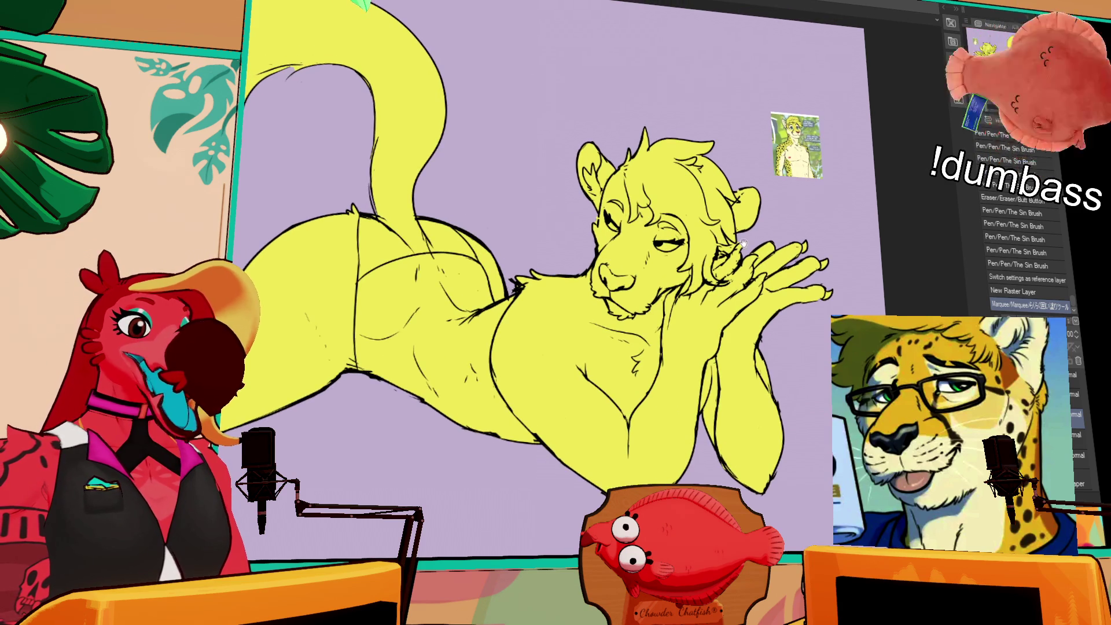
click(599, 377)
key(ctrl+z)
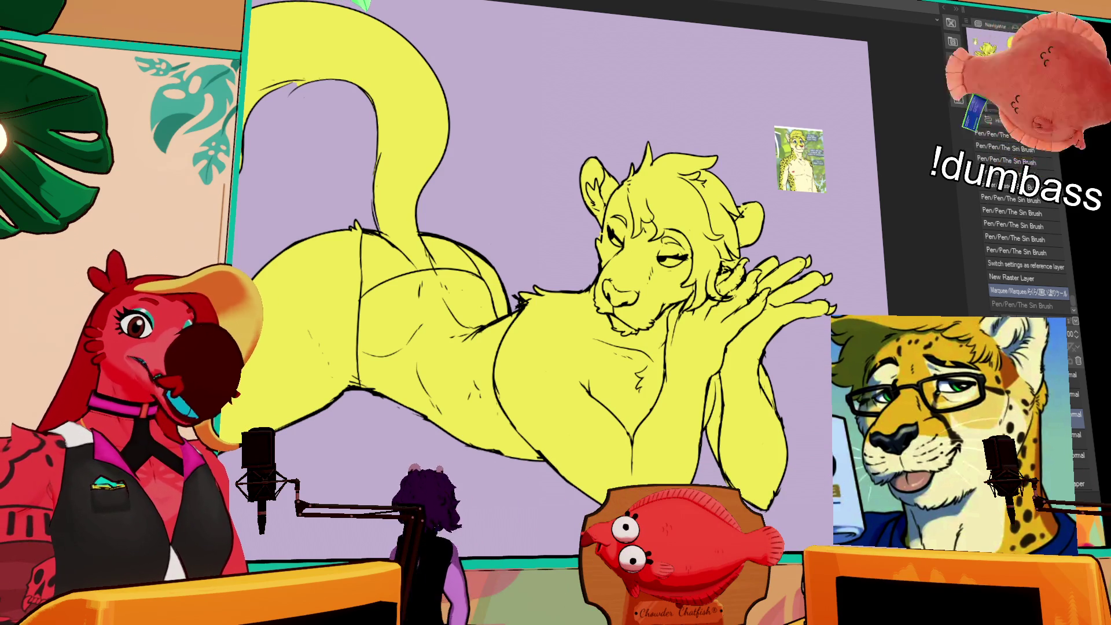
click(1077, 394)
click(1077, 375)
click(1076, 414)
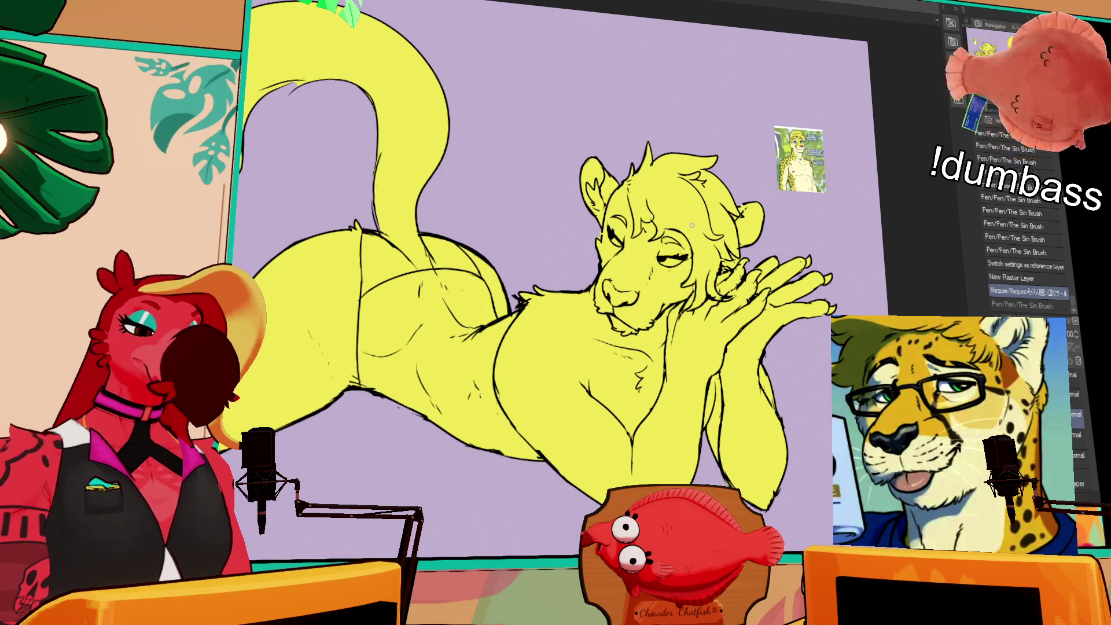
- Draw pale outline strokes on the muzzle, along the face's left edge and around the chest marking
drag(637, 295, 663, 299)
key(ctrl+plus)
key(ctrl+plus)
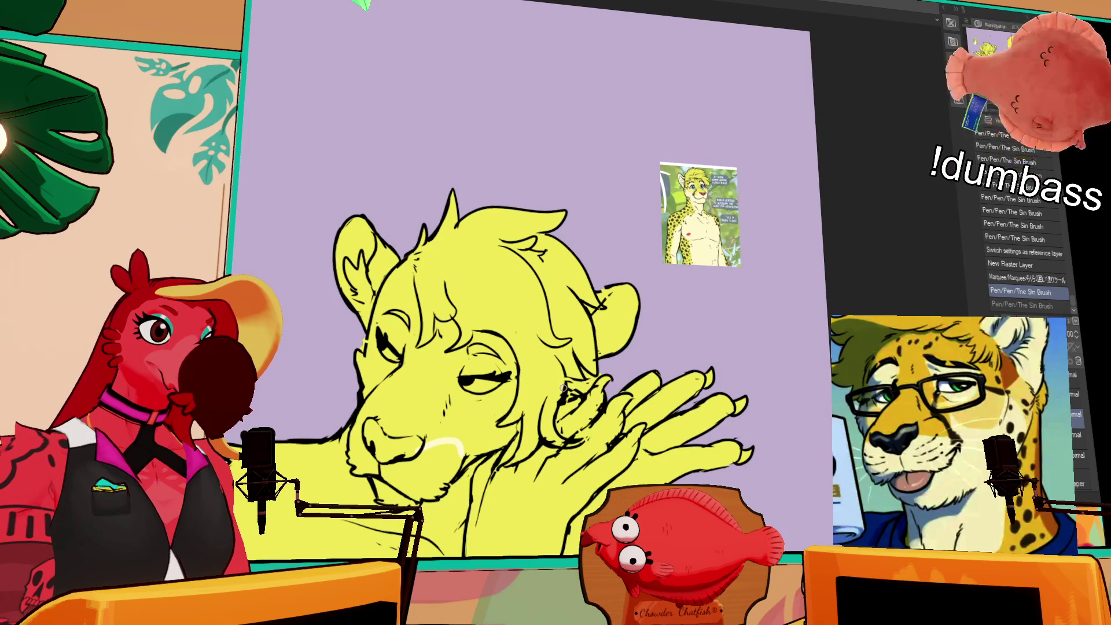
drag(454, 449, 518, 426)
mouse_move(621, 345)
mouse_down()
mouse_move(659, 338)
mouse_move(666, 298)
mouse_move(720, 302)
mouse_up()
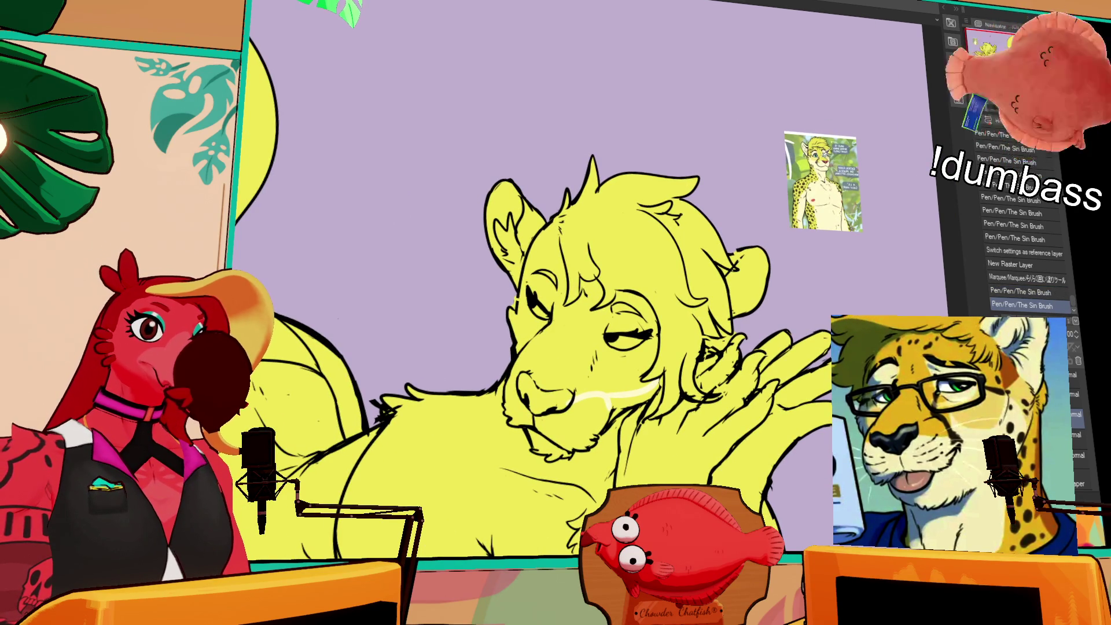
key(ctrl+z)
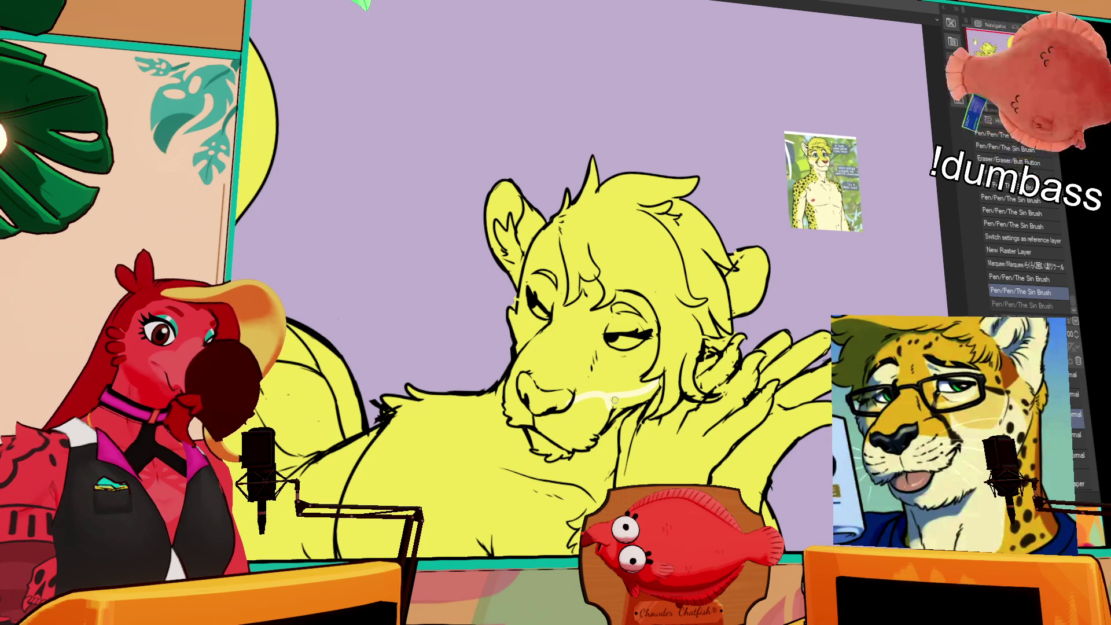
key(ctrl+y)
drag(521, 296, 528, 346)
drag(785, 250, 805, 133)
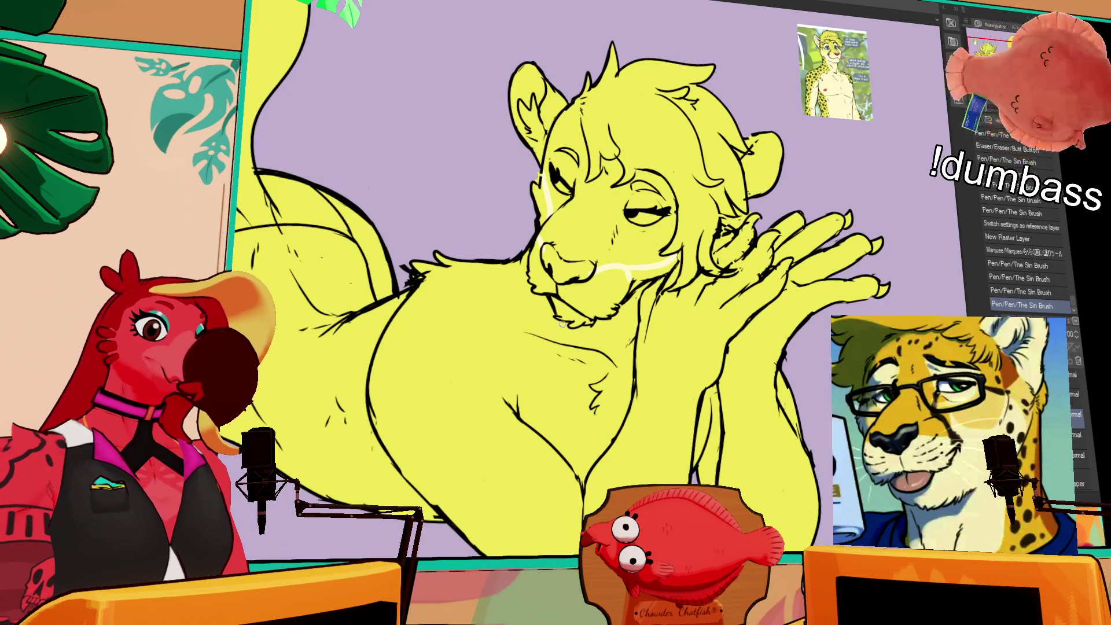
drag(519, 414, 573, 345)
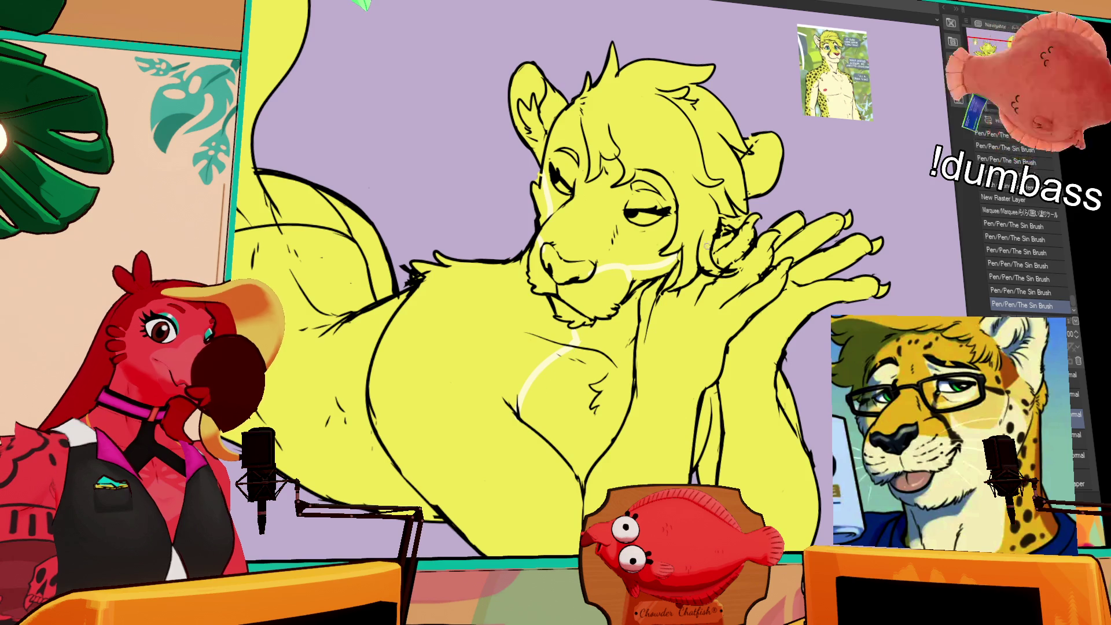
- Fill the chest, chin, neck, lower arm strip and muzzle markings with cream
key(g)
click(622, 322)
click(590, 293)
click(573, 315)
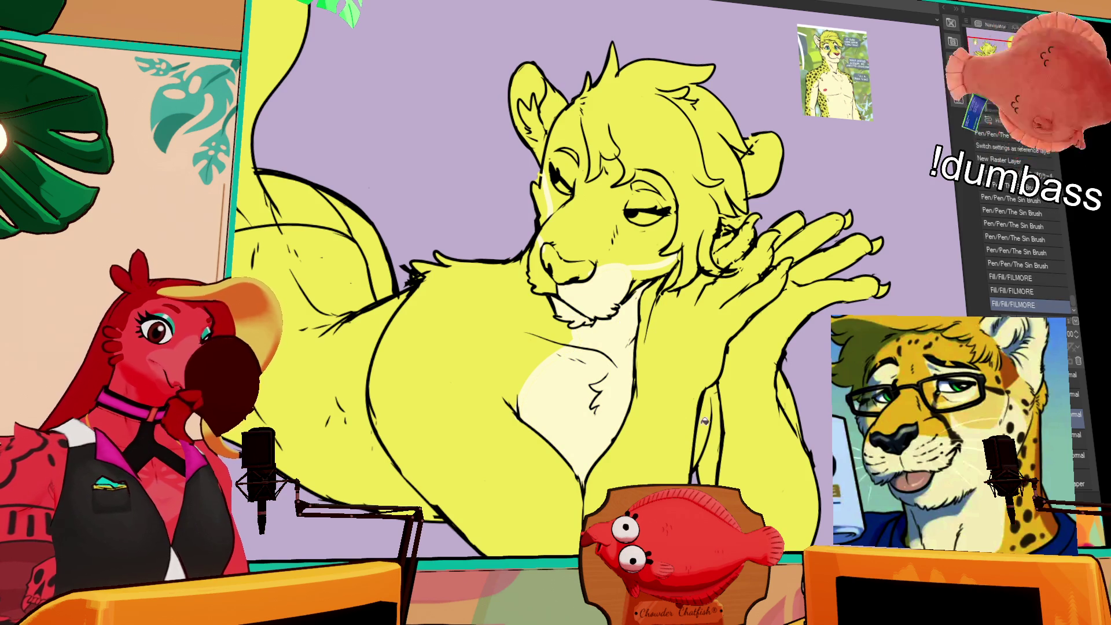
click(709, 398)
click(707, 411)
click(578, 246)
key(b)
- Touch up the cream marking edges near the jaw, cheek, eye, chin and chest
mouse_move(658, 277)
mouse_down()
mouse_move(631, 281)
mouse_move(674, 274)
mouse_move(641, 283)
mouse_move(546, 238)
mouse_up()
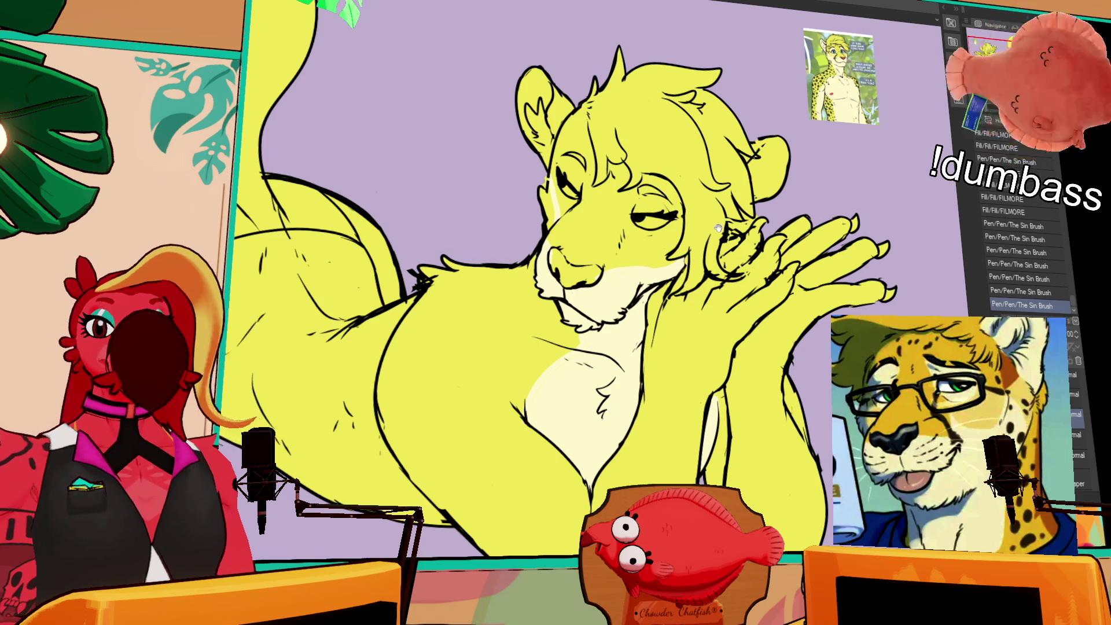
click(553, 255)
drag(556, 252, 565, 244)
mouse_move(566, 246)
mouse_down()
mouse_move(561, 219)
mouse_move(580, 221)
mouse_up()
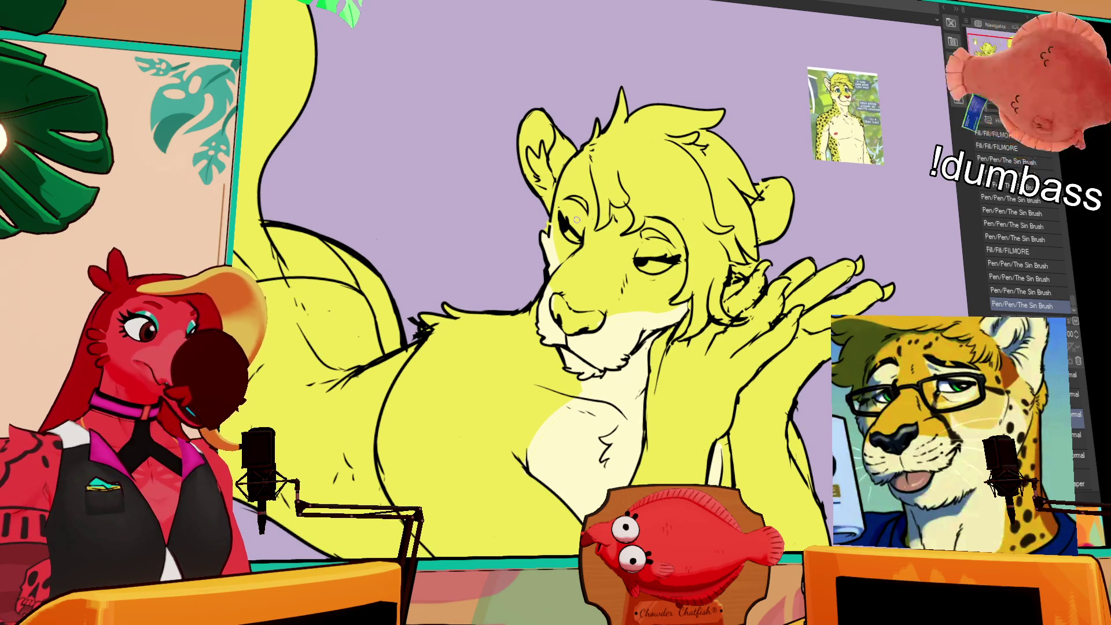
key(ctrl+z)
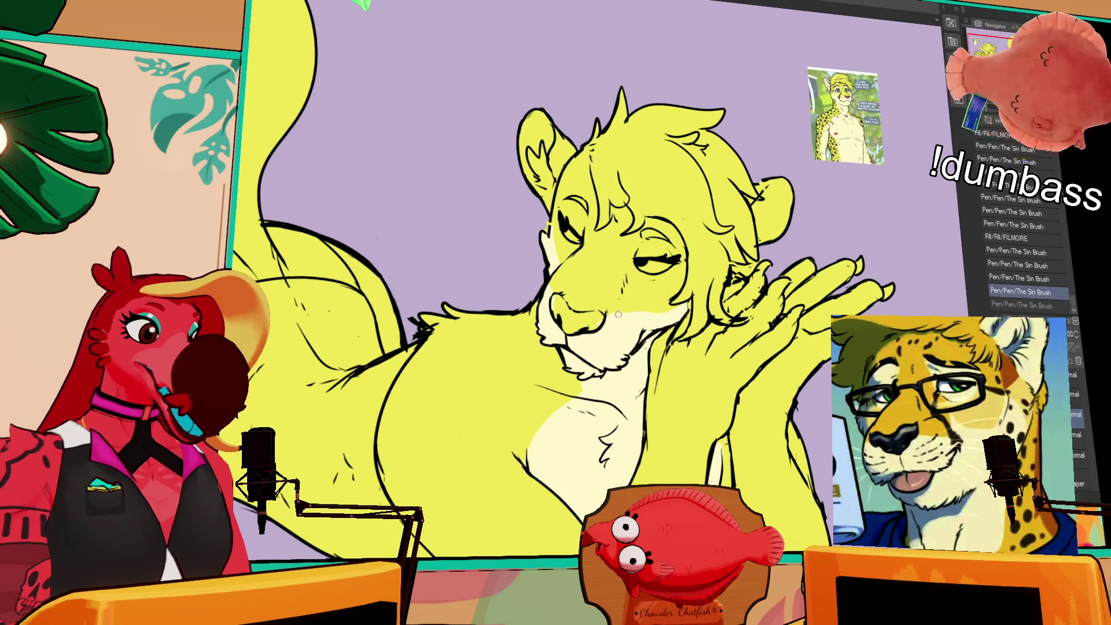
drag(613, 319, 651, 315)
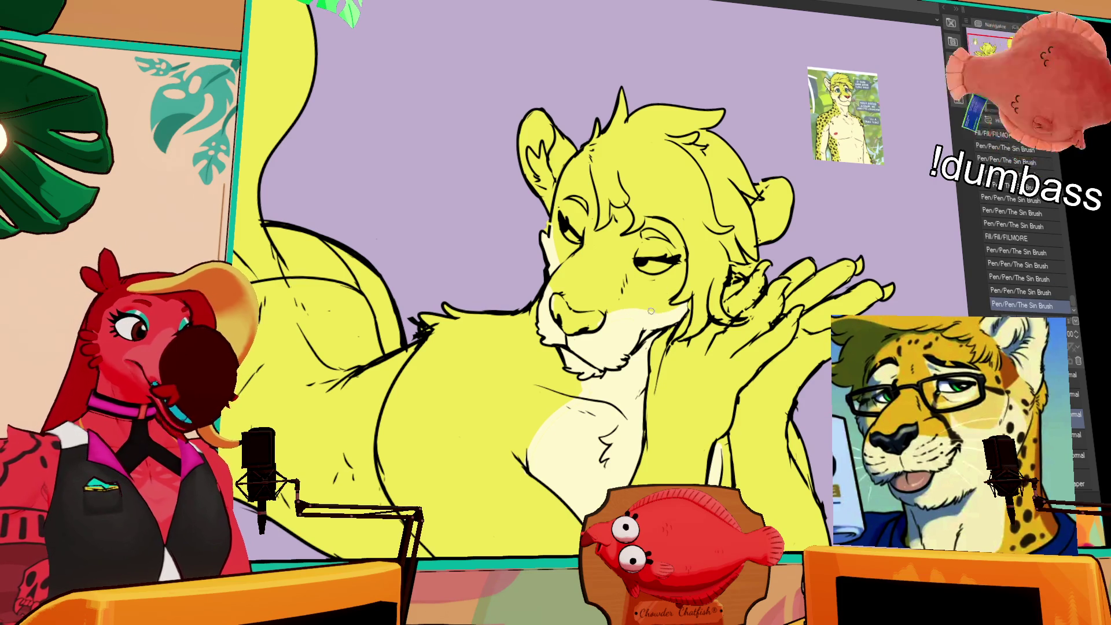
scroll(651, 315, down, 2)
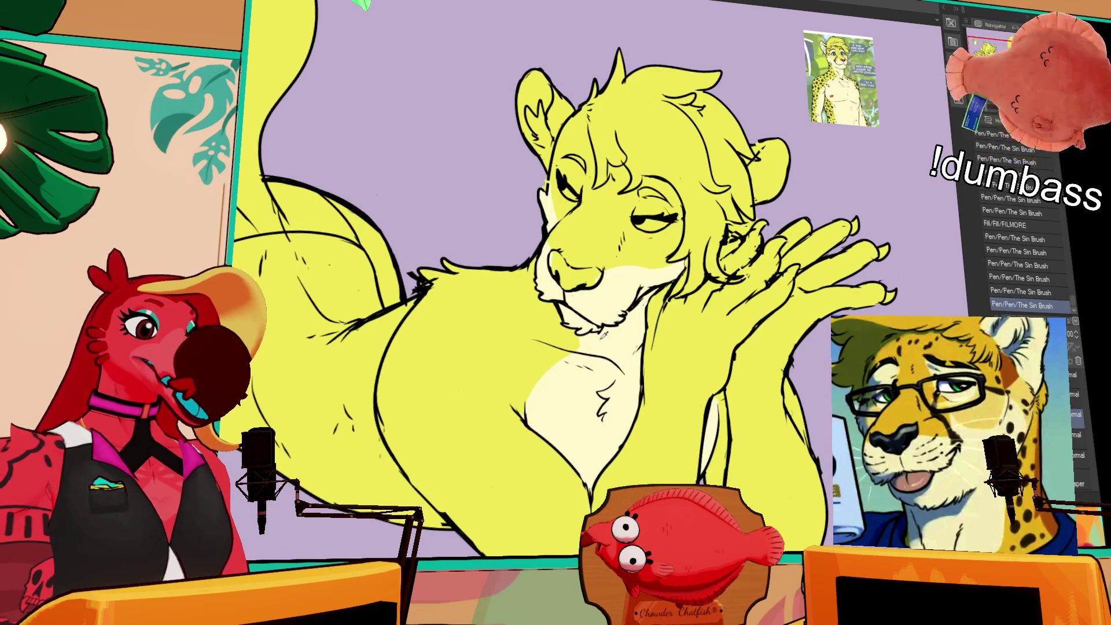
drag(576, 338, 578, 352)
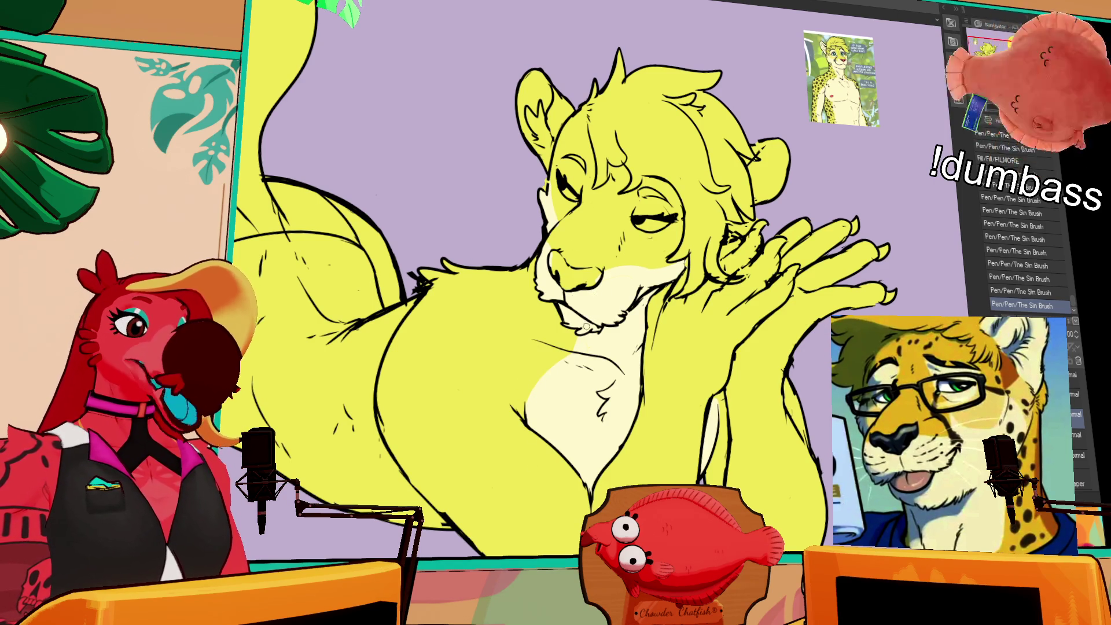
- Undo and redo the most recent pen stroke, keeping it in place
drag(713, 389, 705, 377)
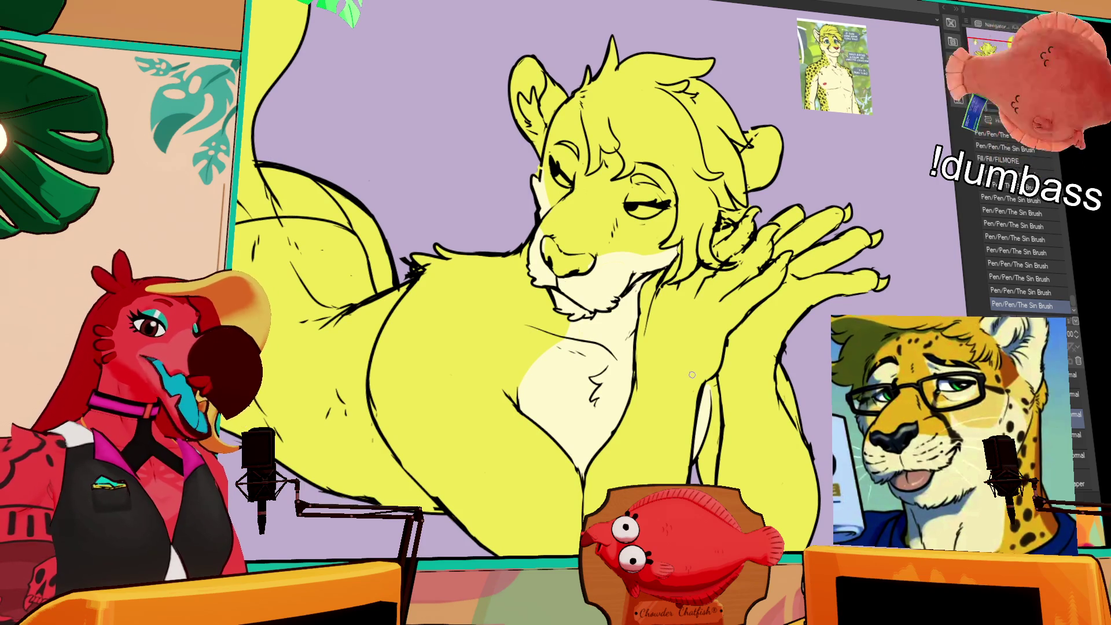
mouse_move(709, 282)
mouse_down()
mouse_move(719, 294)
mouse_move(693, 297)
mouse_move(695, 285)
mouse_up()
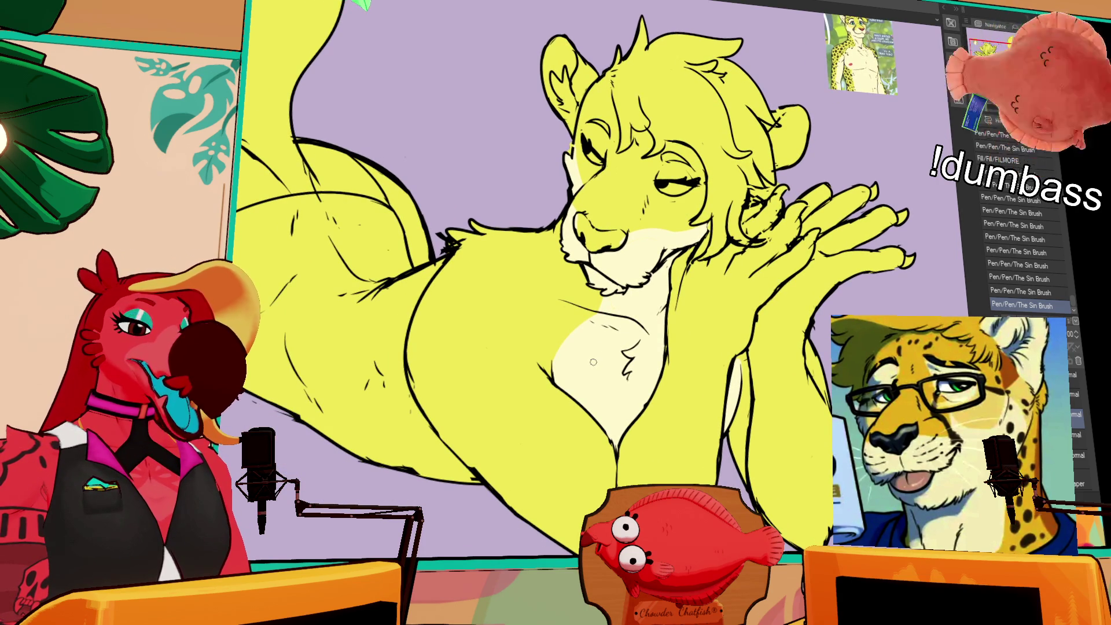
scroll(623, 343, up, 1)
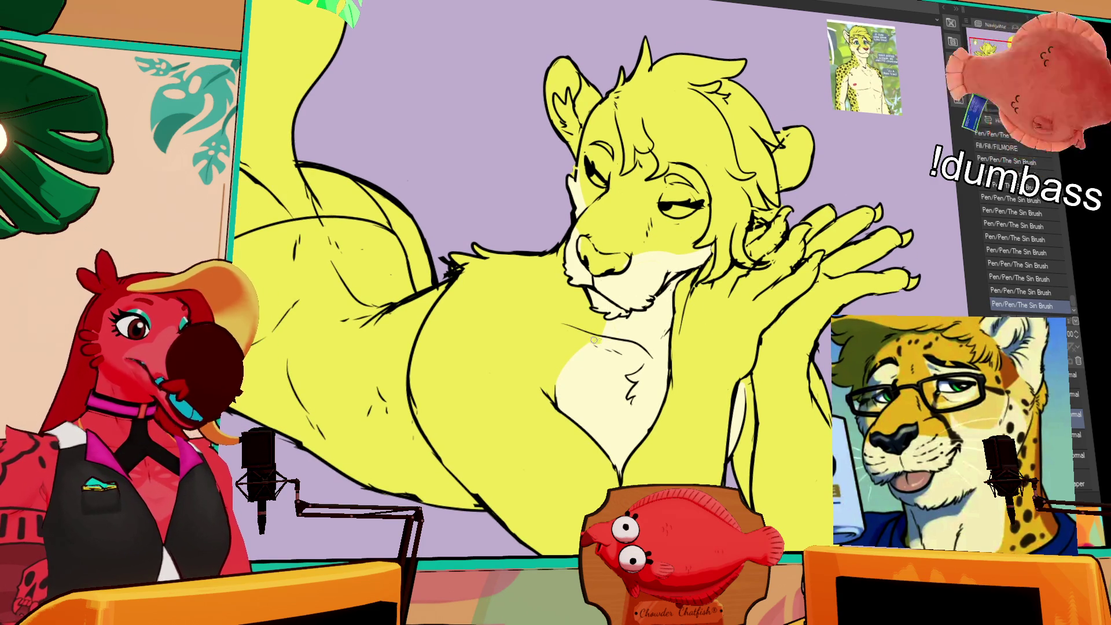
key(ctrl+z)
key(ctrl+y)
key(ctrl+z)
key(ctrl+y)
drag(617, 327, 704, 269)
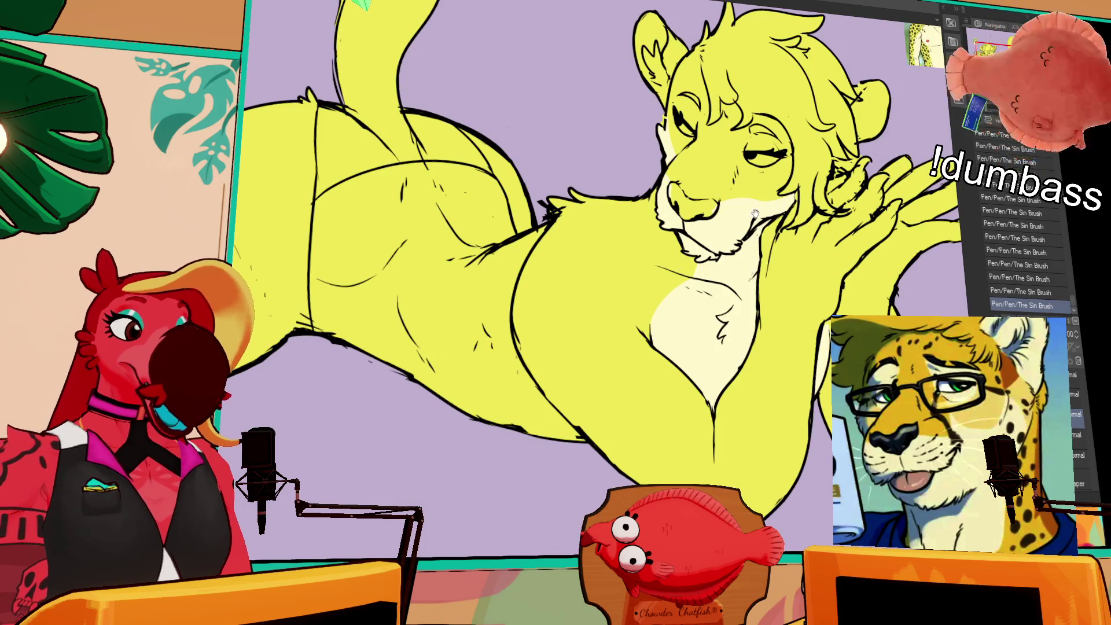
- Paint a cream boundary along the lower belly and fill that region cream
drag(734, 224, 756, 246)
mouse_move(346, 366)
mouse_down()
mouse_move(492, 447)
mouse_move(570, 466)
mouse_up()
key(g)
click(564, 449)
click(570, 447)
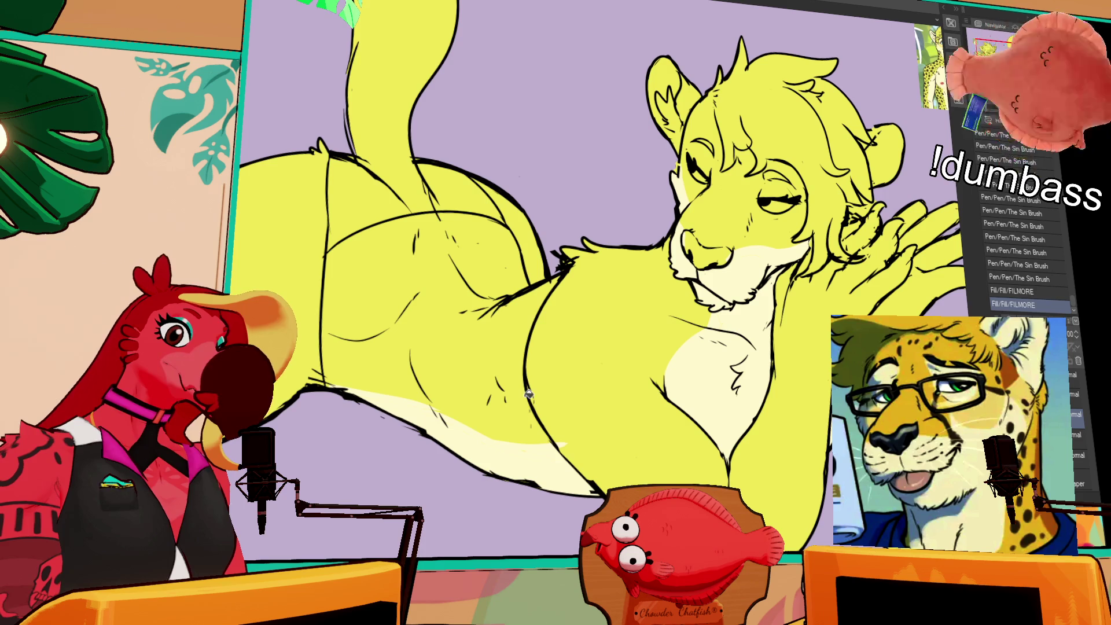
- Ink short strokes near the muzzle and eyelashes beside the lion's eye
mouse_move(559, 434)
mouse_down()
mouse_move(502, 444)
mouse_move(512, 431)
mouse_up()
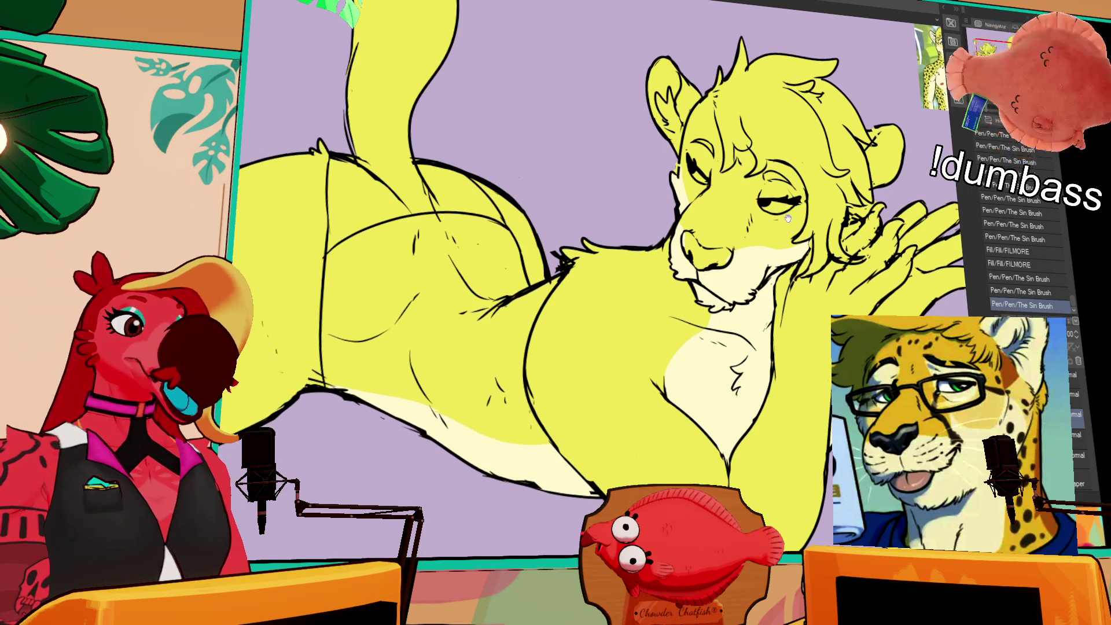
drag(747, 234, 756, 246)
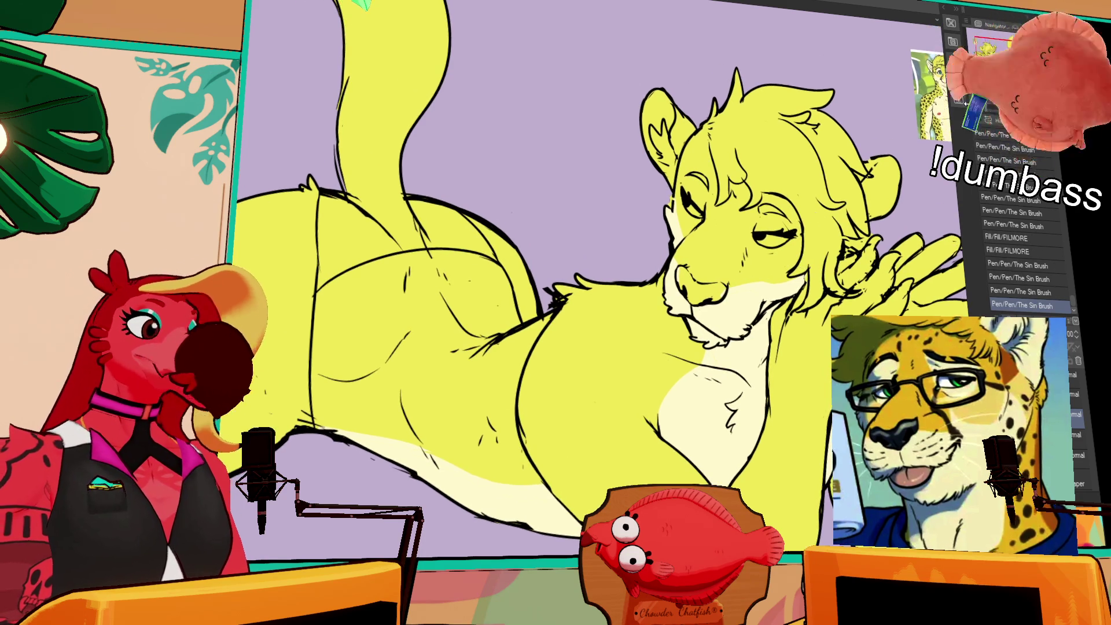
mouse_move(877, 219)
mouse_down()
mouse_move(729, 342)
mouse_move(745, 353)
mouse_up()
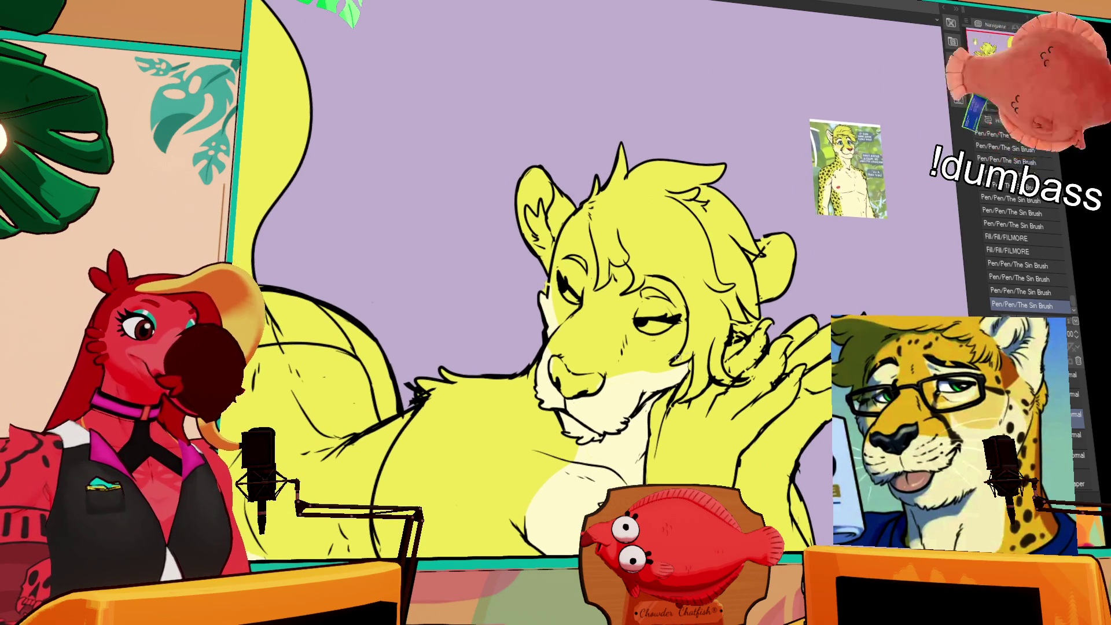
drag(637, 302, 671, 313)
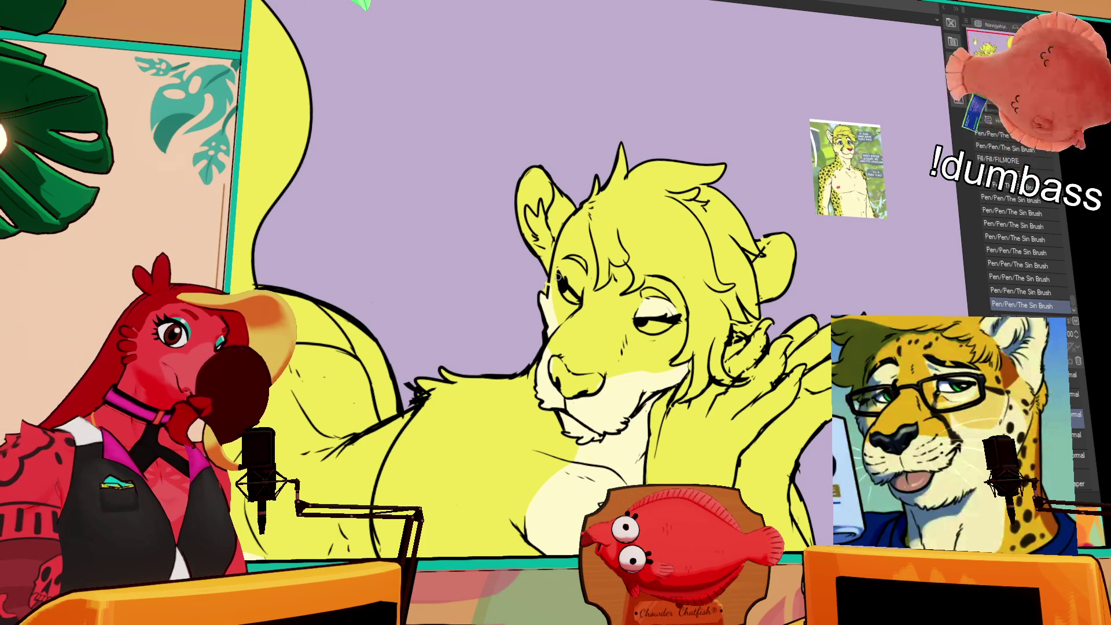
- Add short strokes on the cheek beside the muzzle
key(ctrl+z)
key(ctrl+z)
drag(568, 272, 573, 282)
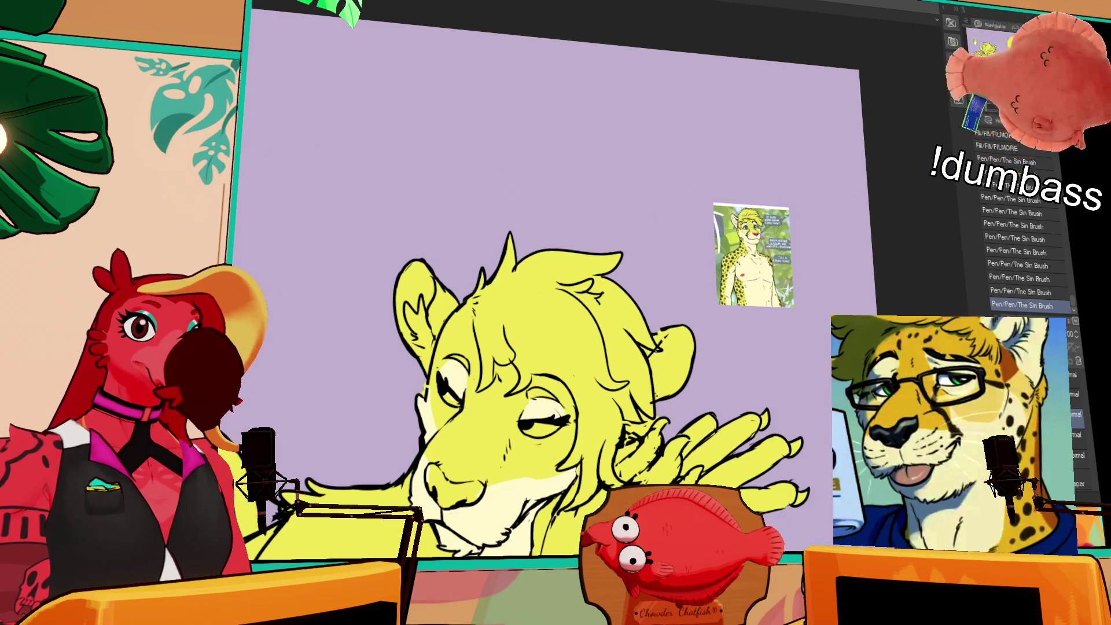
scroll(647, 268, up, 4)
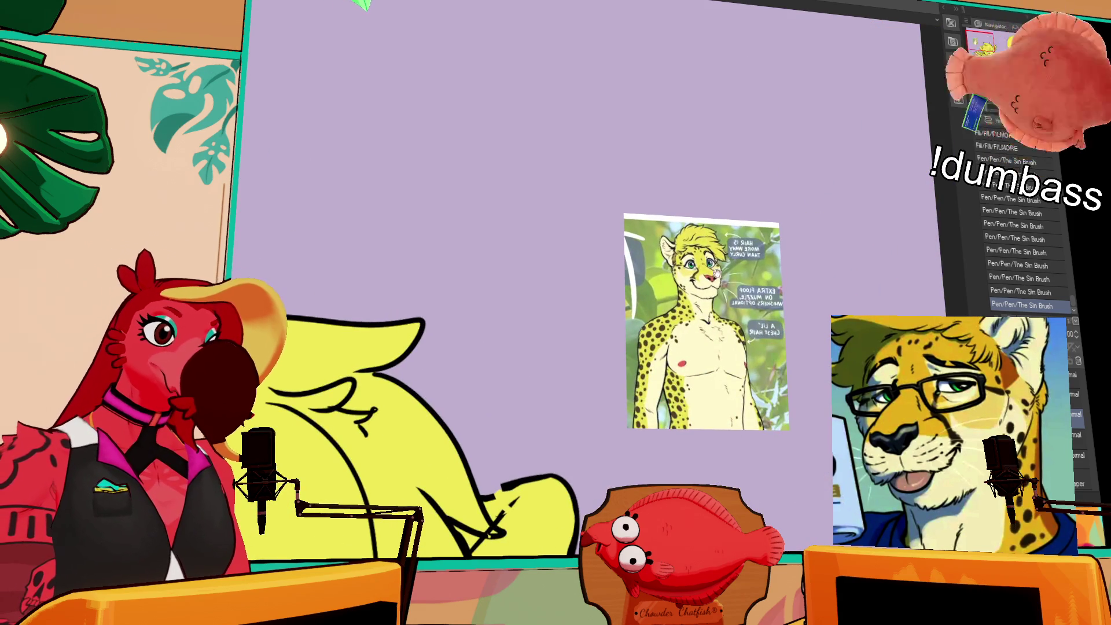
scroll(603, 316, down, 3)
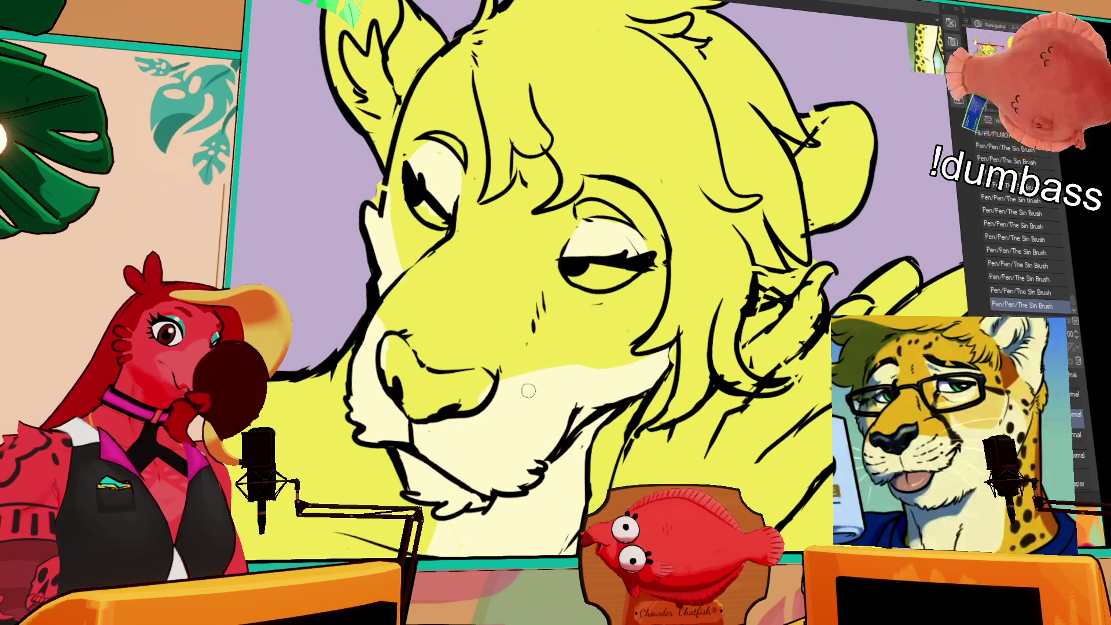
mouse_move(550, 390)
mouse_down()
mouse_move(539, 393)
mouse_move(553, 399)
mouse_move(566, 381)
mouse_up()
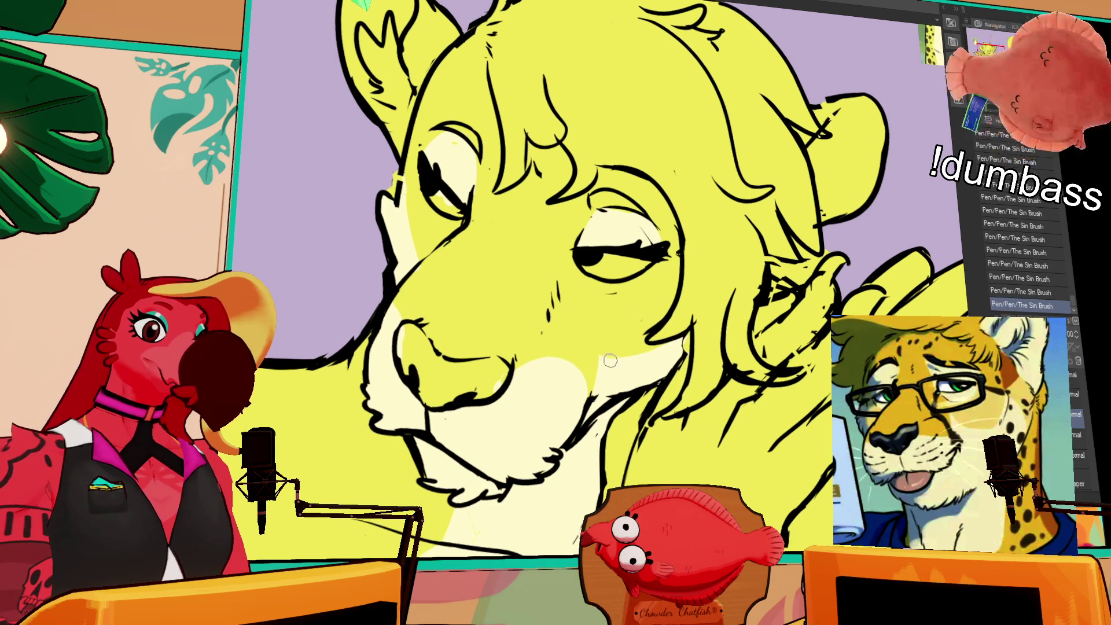
- Flip the canvas horizontally and rotate it to angle the lion's head
key(h)
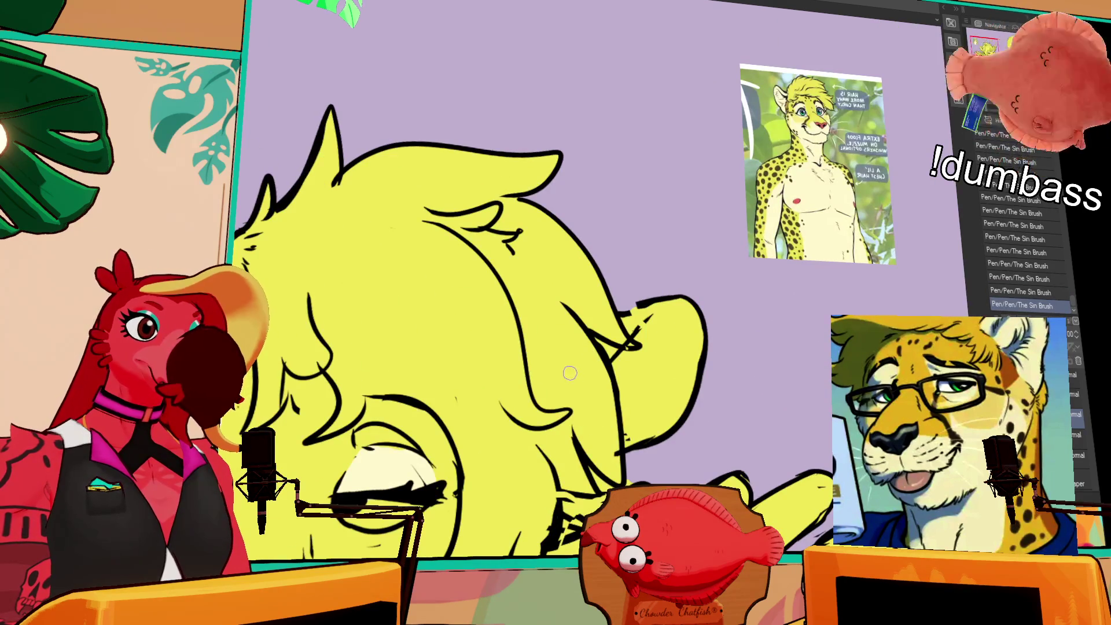
drag(569, 369, 585, 369)
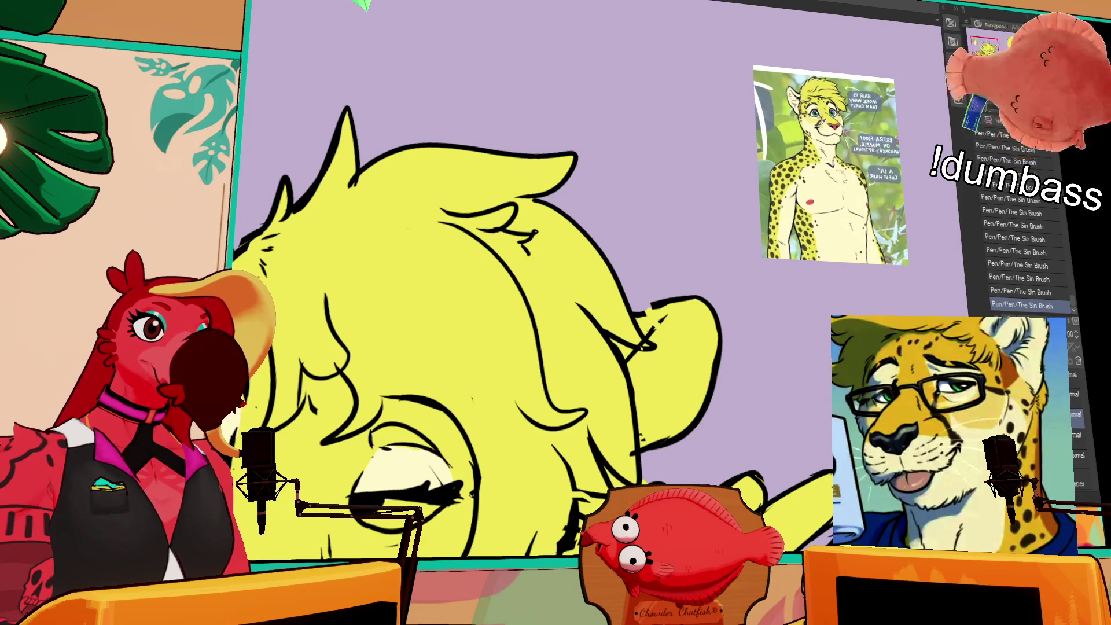
mouse_move(626, 324)
mouse_down()
mouse_move(446, 439)
mouse_move(695, 216)
mouse_up()
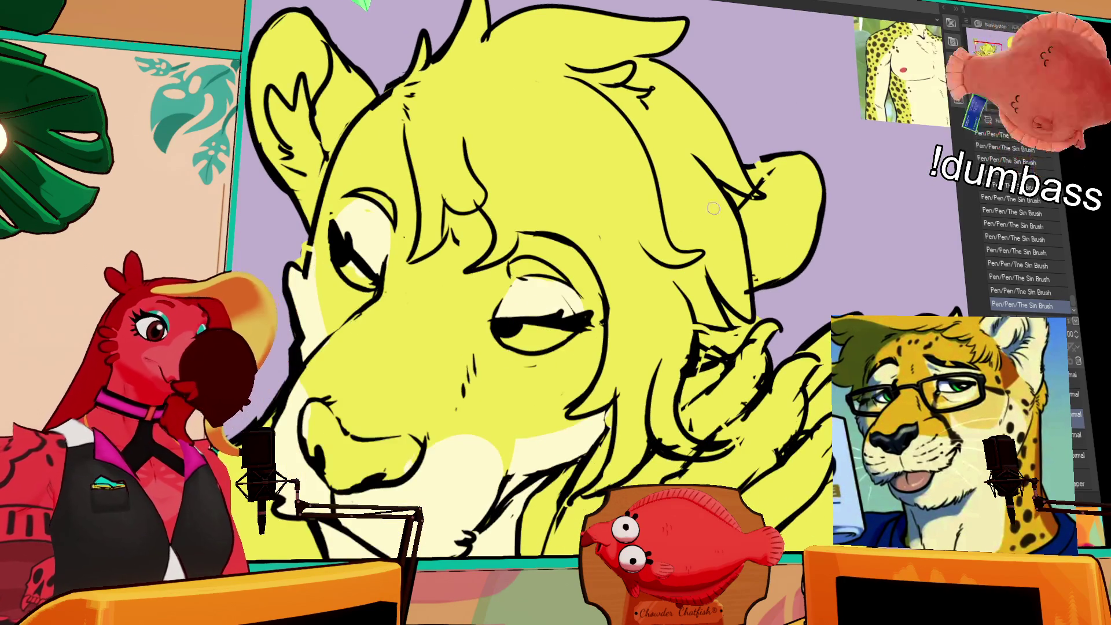
mouse_move(695, 273)
mouse_down()
mouse_move(670, 305)
mouse_move(625, 293)
mouse_up()
- Ink a dark curved line down the cheek with the Sin Brush pen
key(ctrl+z)
drag(472, 382, 450, 457)
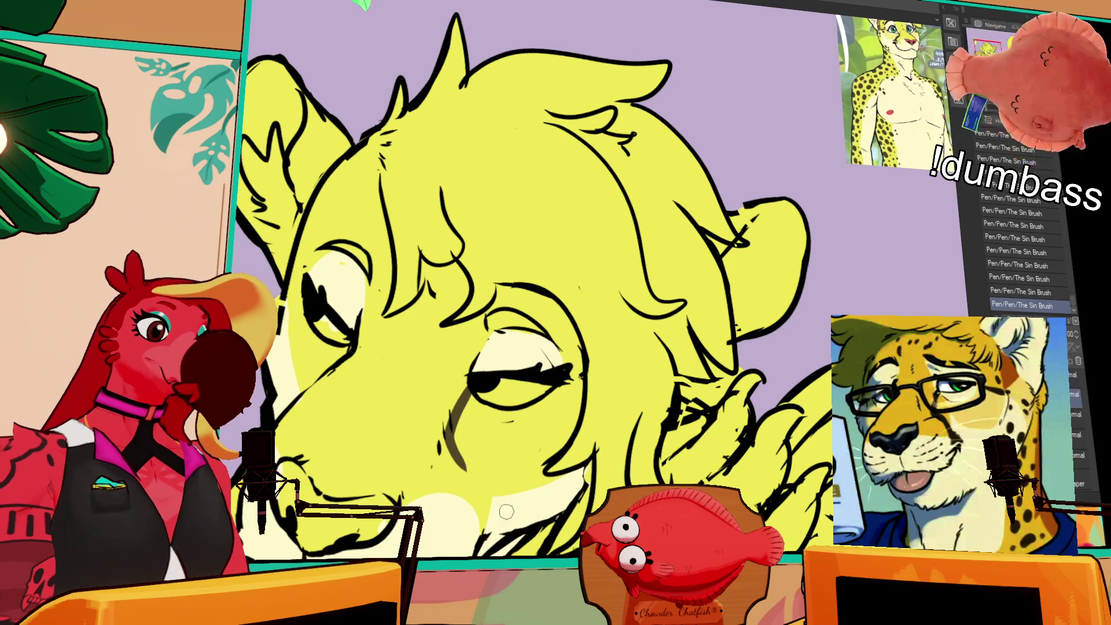
key(ctrl+z)
key(ctrl+y)
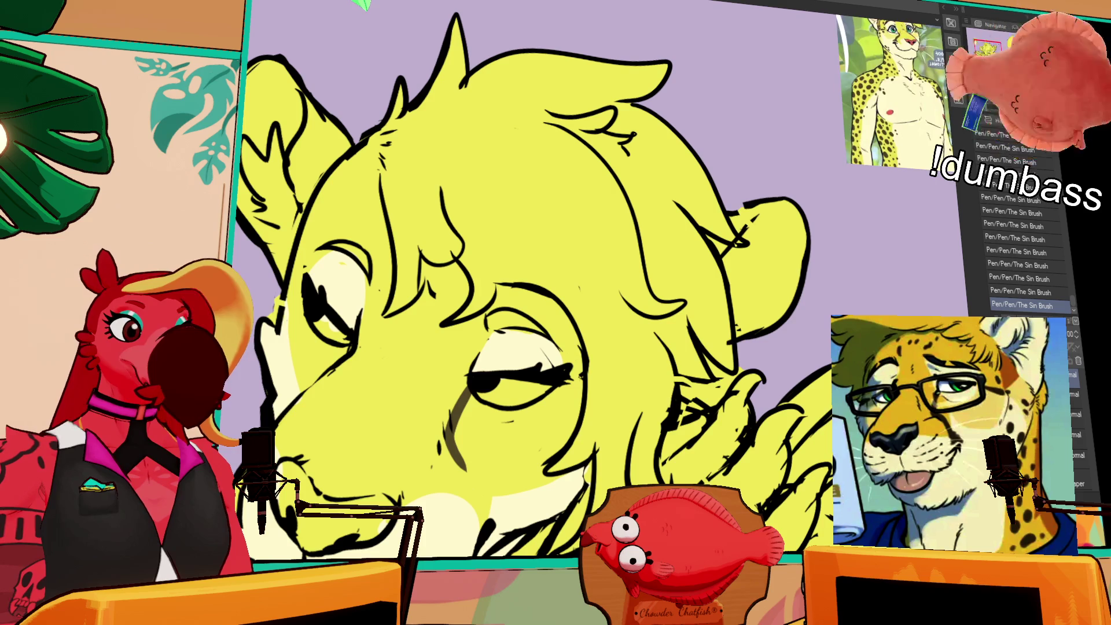
- Zoom in on the face and toggle the curved nose stroke with Ctrl+Z/Ctrl+Y, keeping it
mouse_move(683, 286)
mouse_down()
mouse_move(620, 391)
mouse_move(566, 297)
mouse_up()
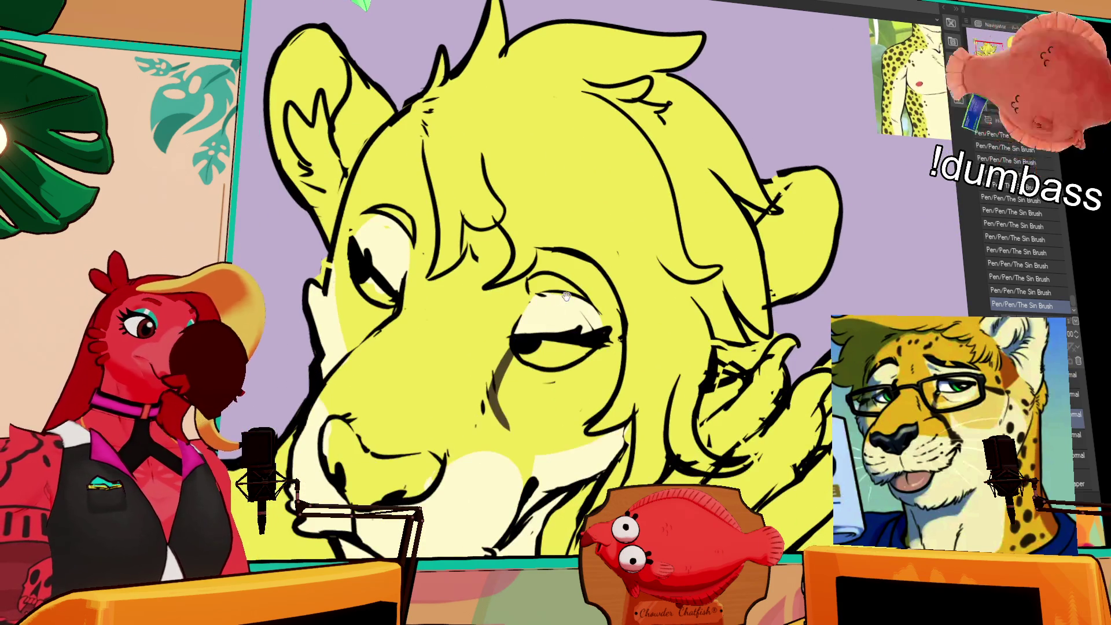
key(ctrl+z)
key(ctrl+y)
key(ctrl+z)
key(ctrl+y)
key(ctrl+z)
key(ctrl+y)
key(ctrl+z)
key(ctrl+y)
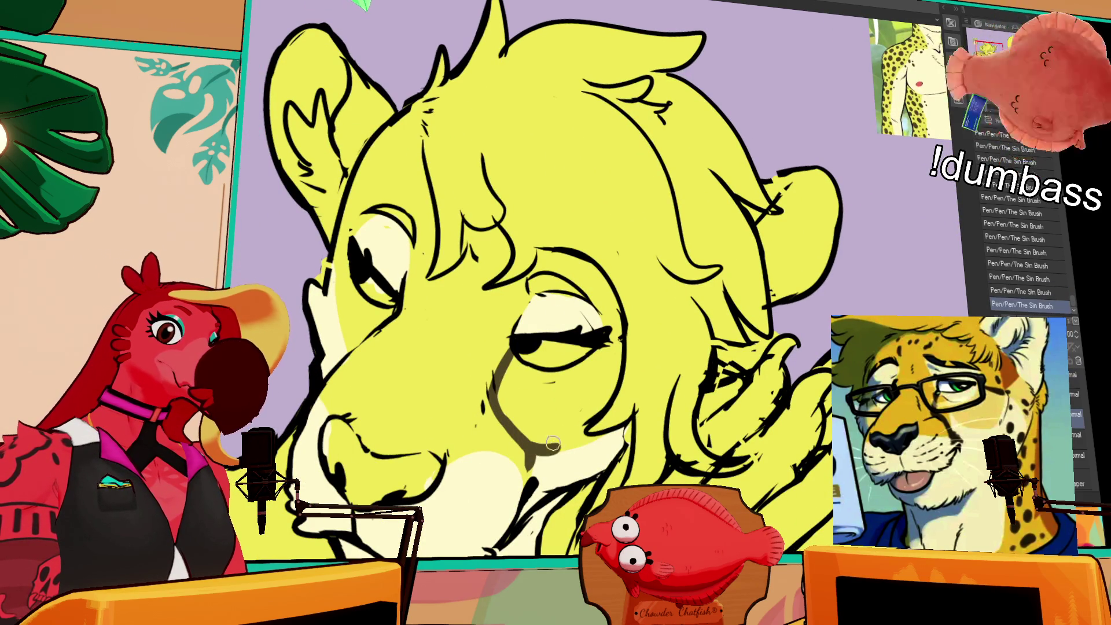
key(ctrl+z)
key(ctrl+y)
key(ctrl+z)
key(ctrl+y)
key(ctrl+z)
key(ctrl+y)
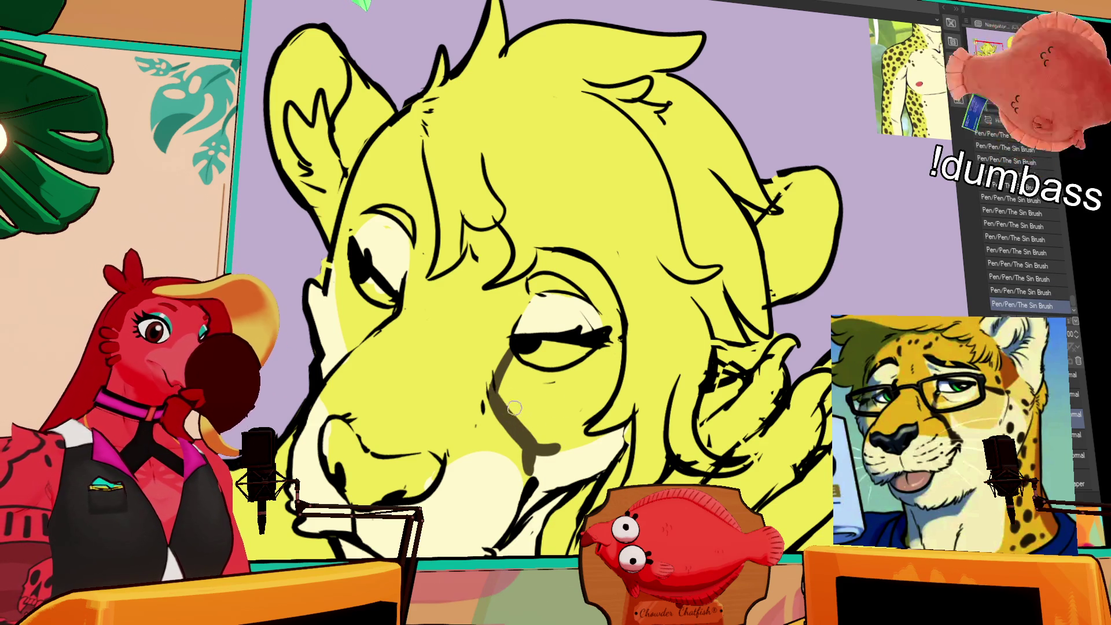
key(ctrl+z)
scroll(573, 341, down, 2)
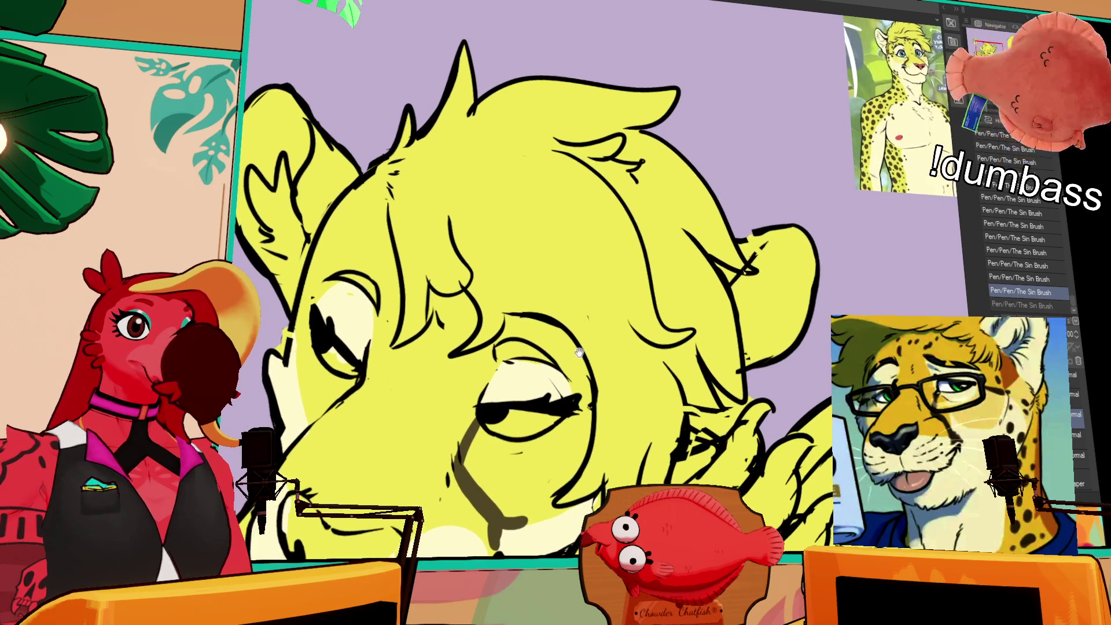
key(ctrl+y)
key(ctrl+z)
key(ctrl+y)
key(ctrl+z)
key(ctrl+y)
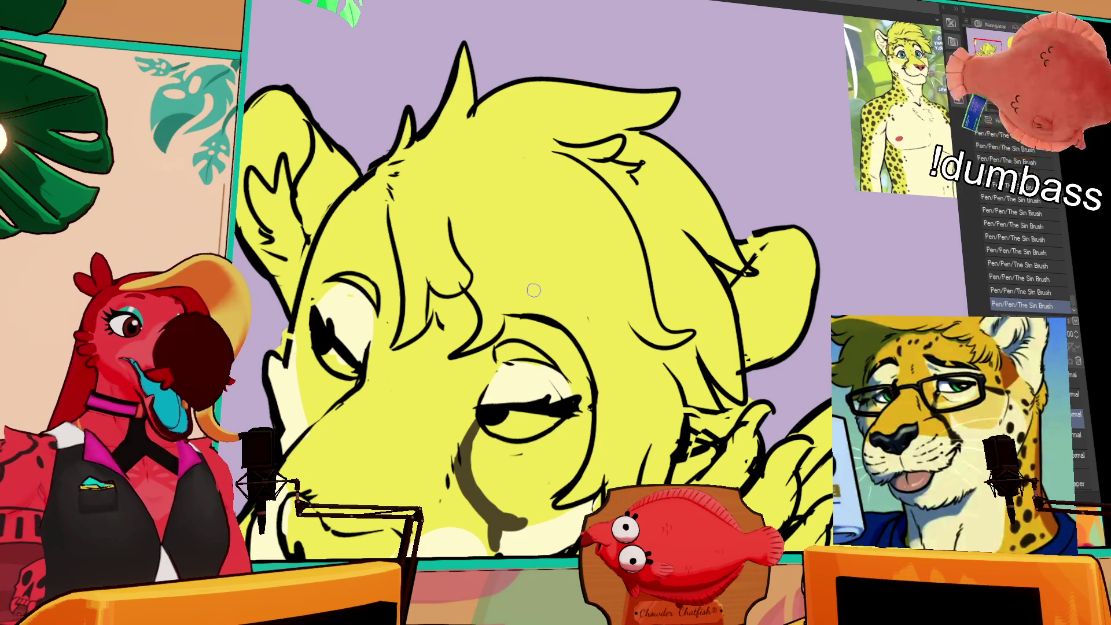
- Shade the cheek with brown and bring the face back into view
scroll(728, 218, down, 3)
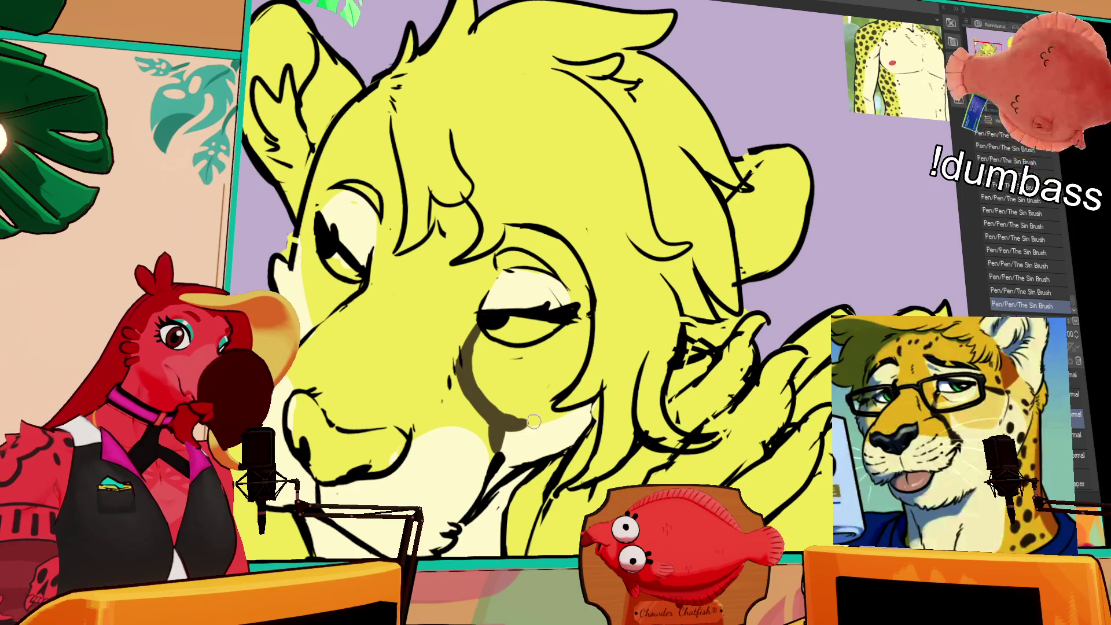
drag(499, 412, 538, 433)
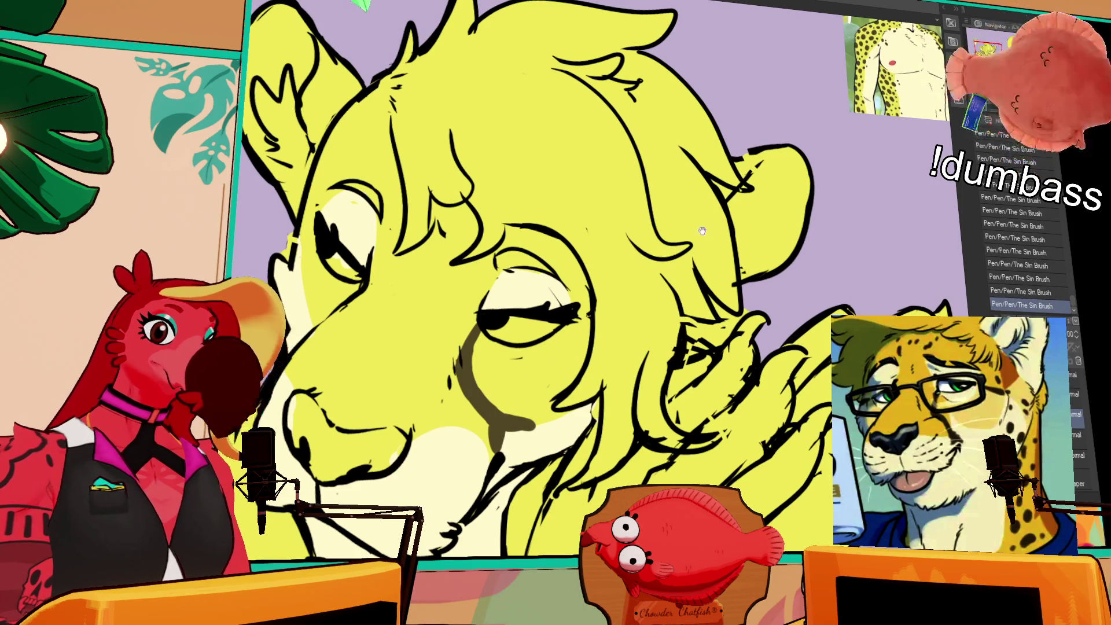
drag(703, 230, 653, 349)
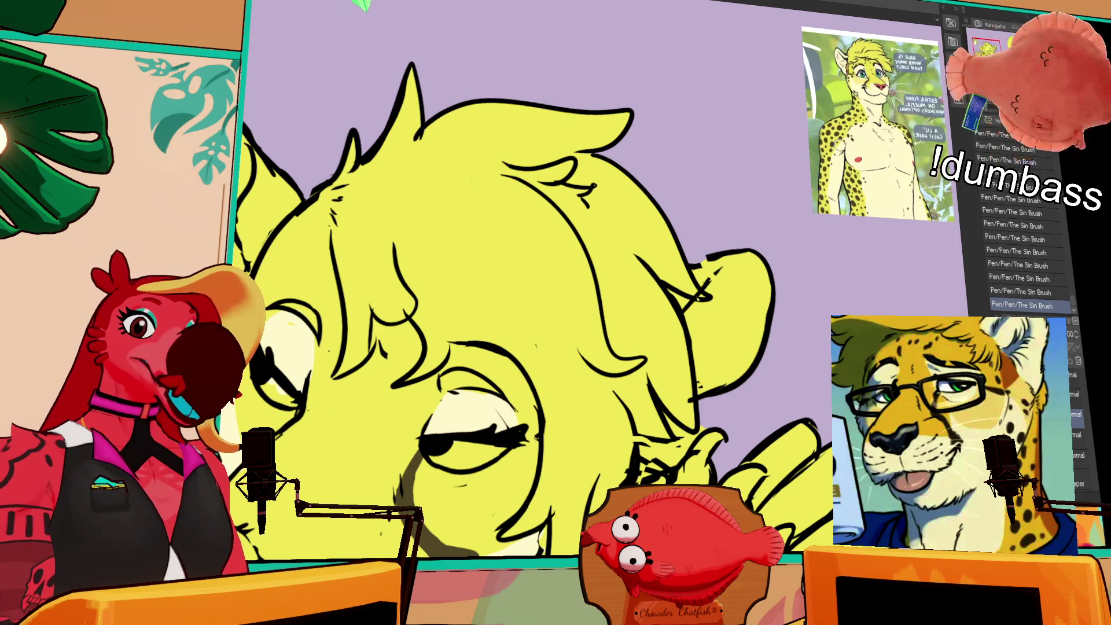
scroll(585, 214, down, 2)
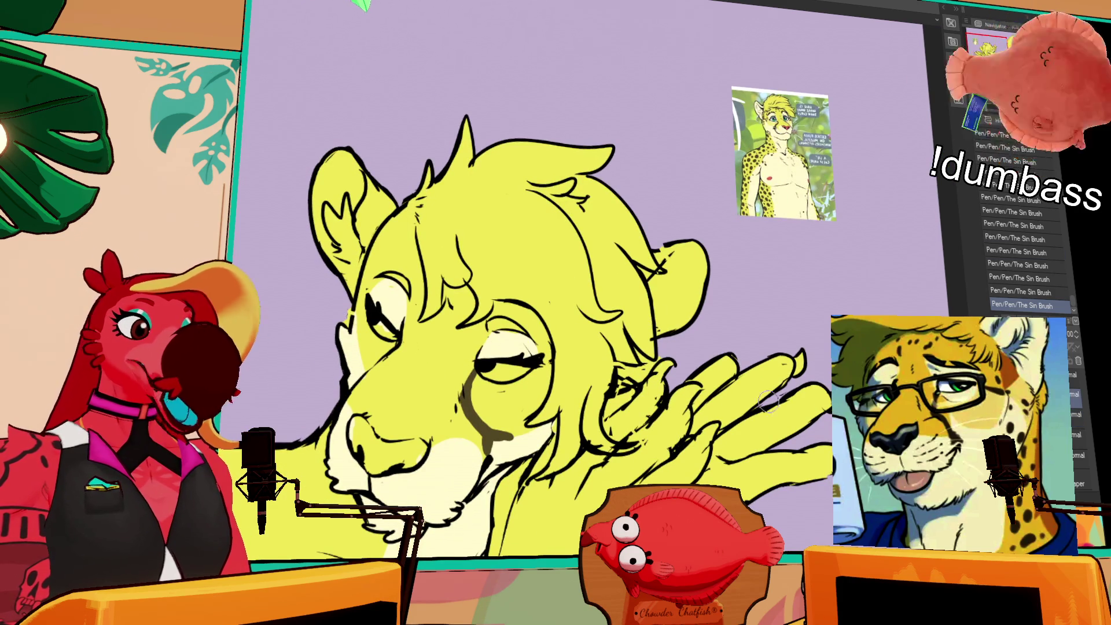
scroll(649, 359, down, 1)
- Erase small stray bits of line around the cheek
drag(630, 395, 631, 389)
key(ctrl+z)
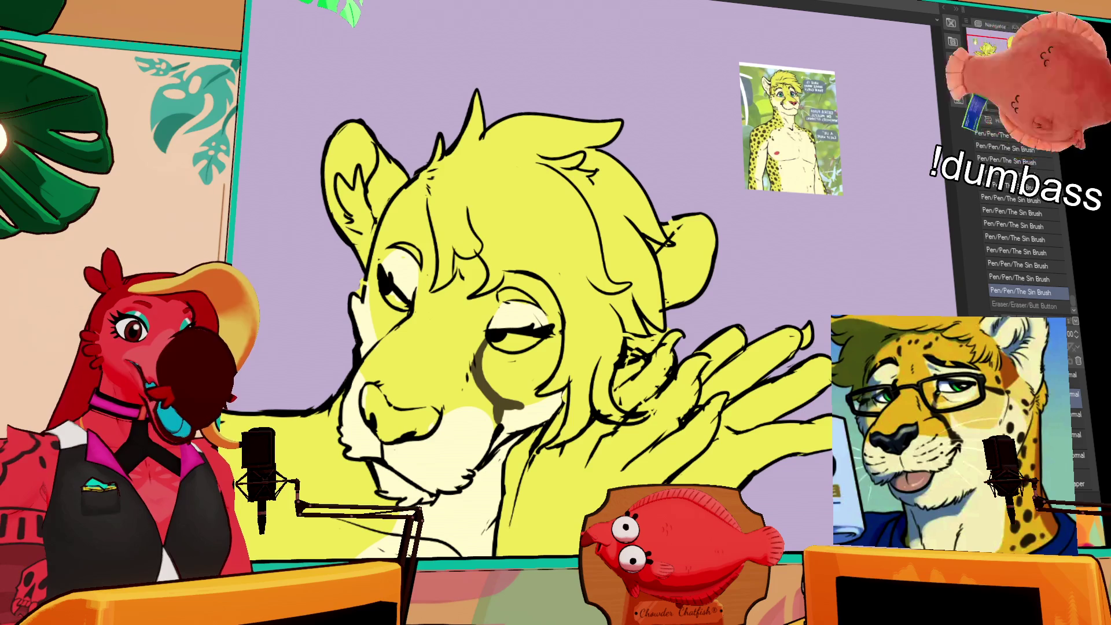
key(ctrl+y)
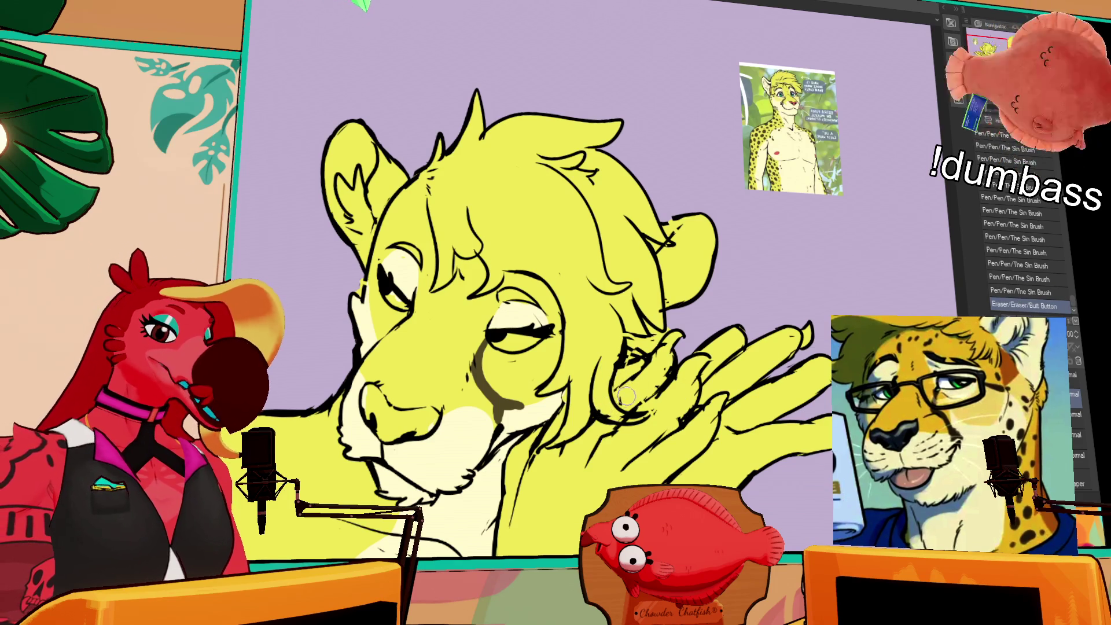
mouse_move(596, 404)
mouse_down()
mouse_move(631, 414)
mouse_move(640, 400)
mouse_move(639, 408)
mouse_up()
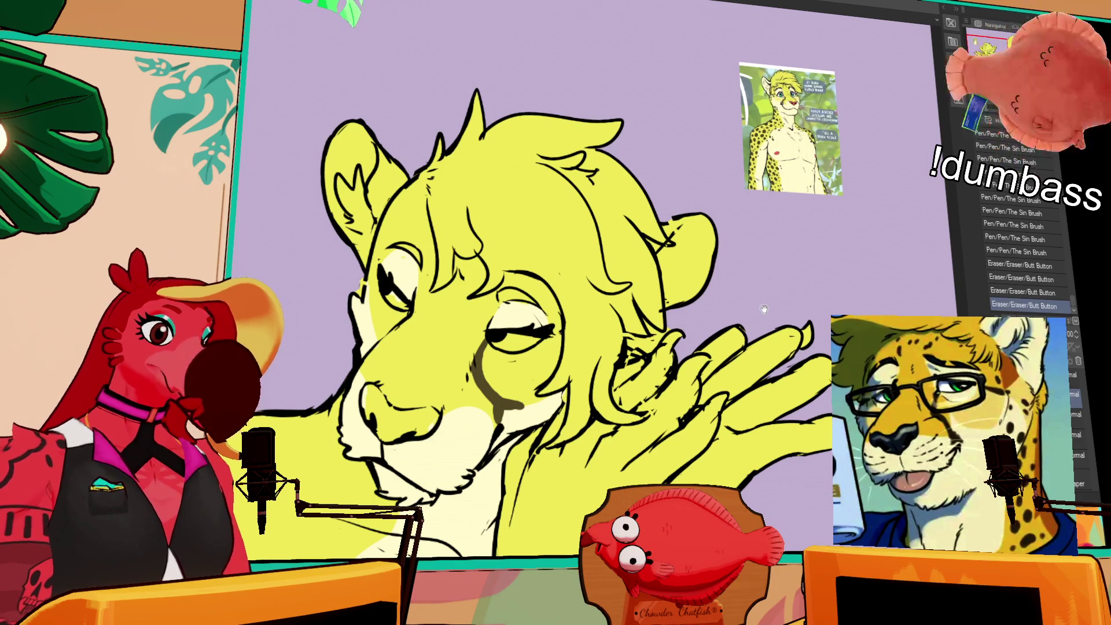
drag(778, 275, 806, 266)
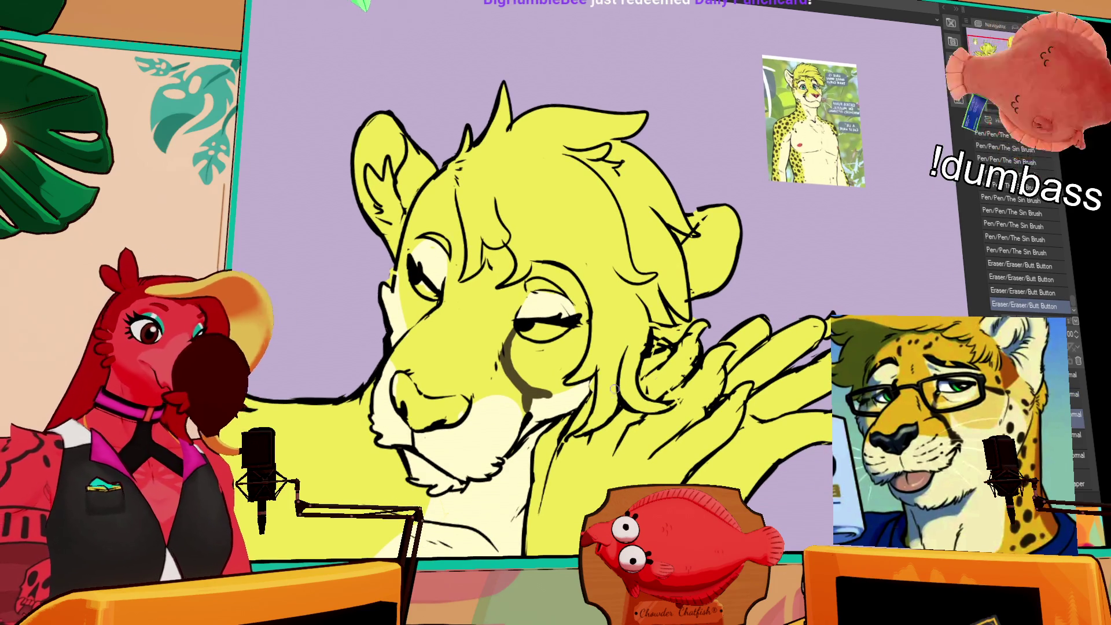
mouse_move(564, 400)
mouse_down()
mouse_move(538, 402)
mouse_move(561, 398)
mouse_move(537, 370)
mouse_move(602, 308)
mouse_up()
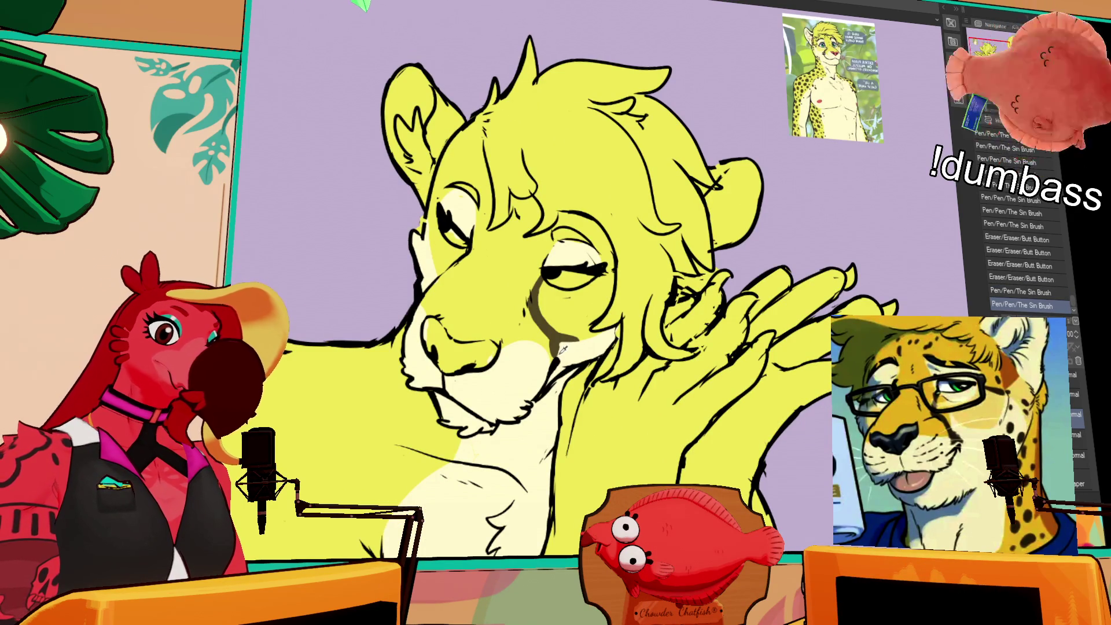
- Try small pen strokes near the cheek and eye, then undo them
mouse_move(553, 345)
mouse_down()
mouse_move(559, 354)
mouse_move(547, 335)
mouse_up()
key(ctrl+z)
key(ctrl+z)
key(ctrl+z)
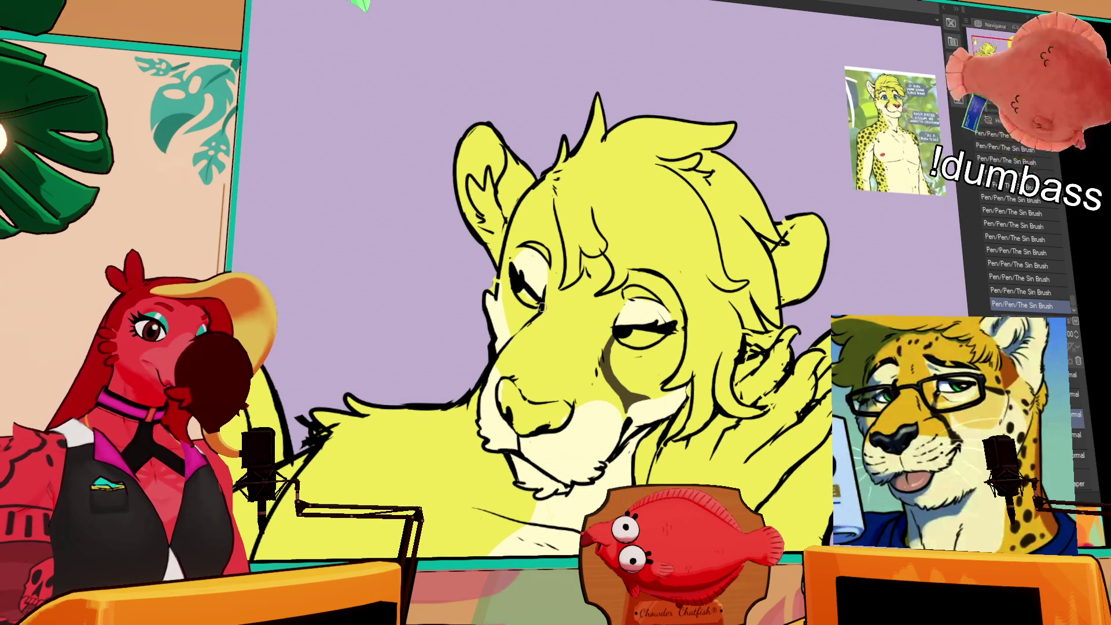
drag(518, 331, 531, 317)
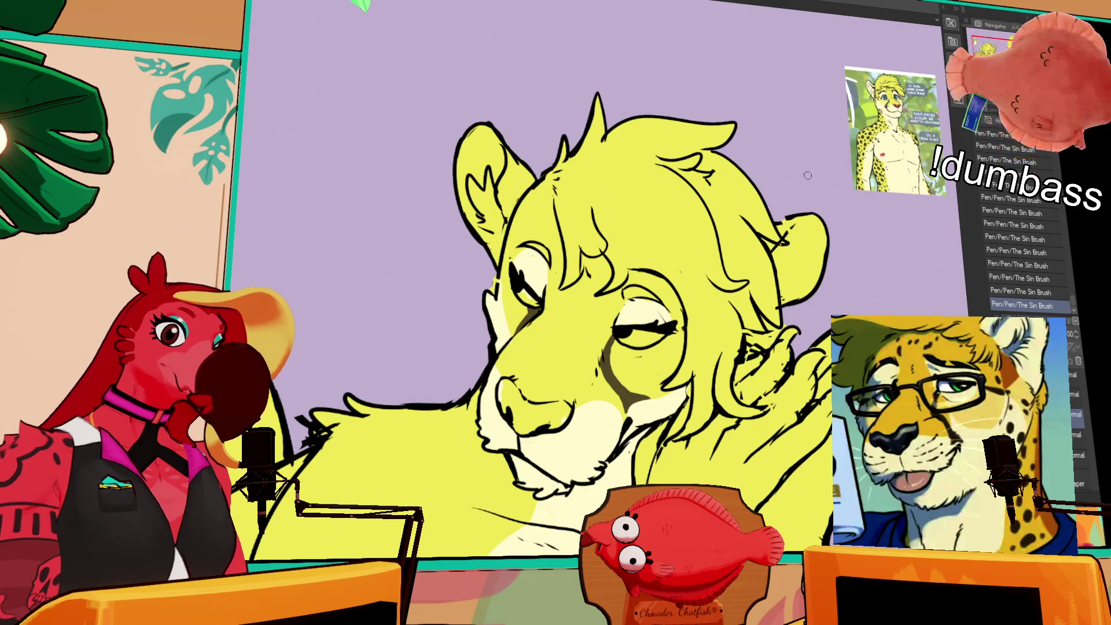
key(ctrl+z)
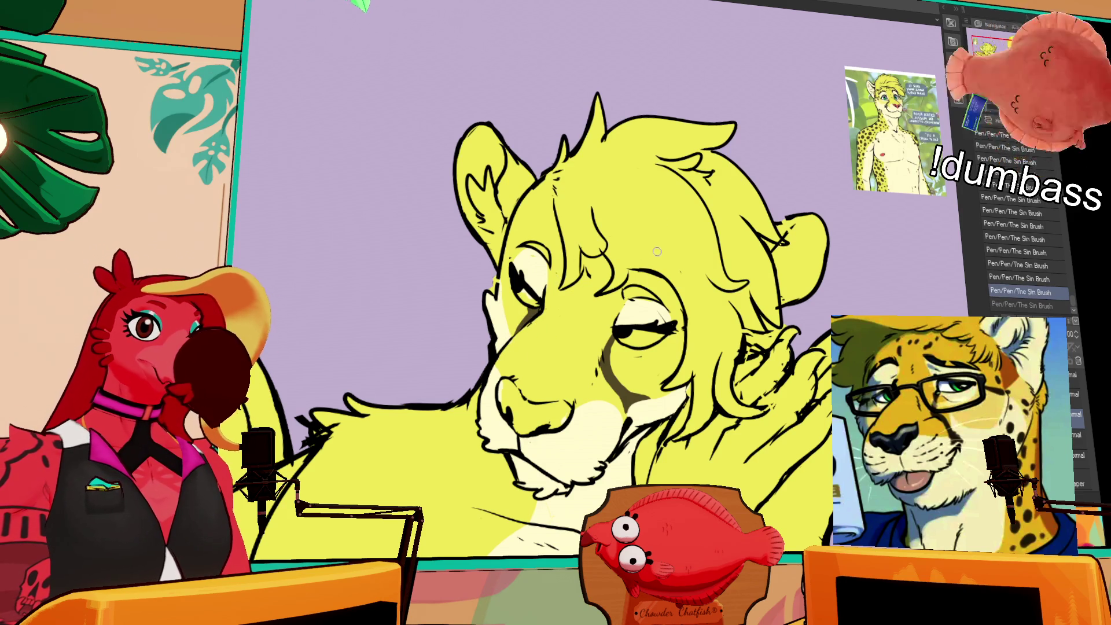
drag(752, 208, 738, 218)
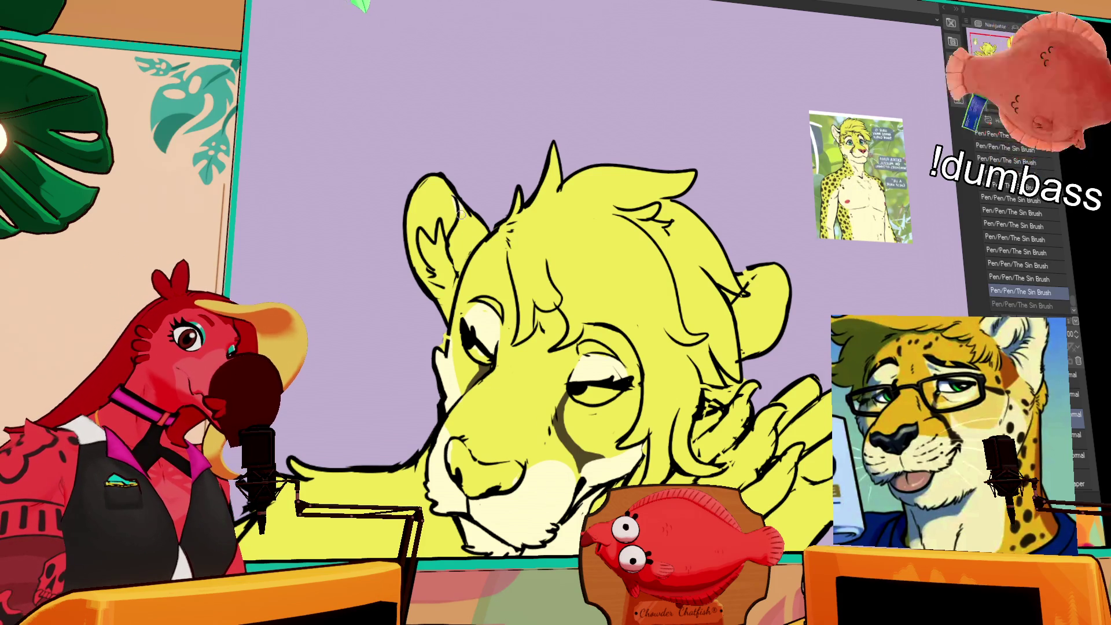
- Fill the inner ear with cream and add pen strokes around the ear
drag(453, 200, 452, 250)
click(445, 204)
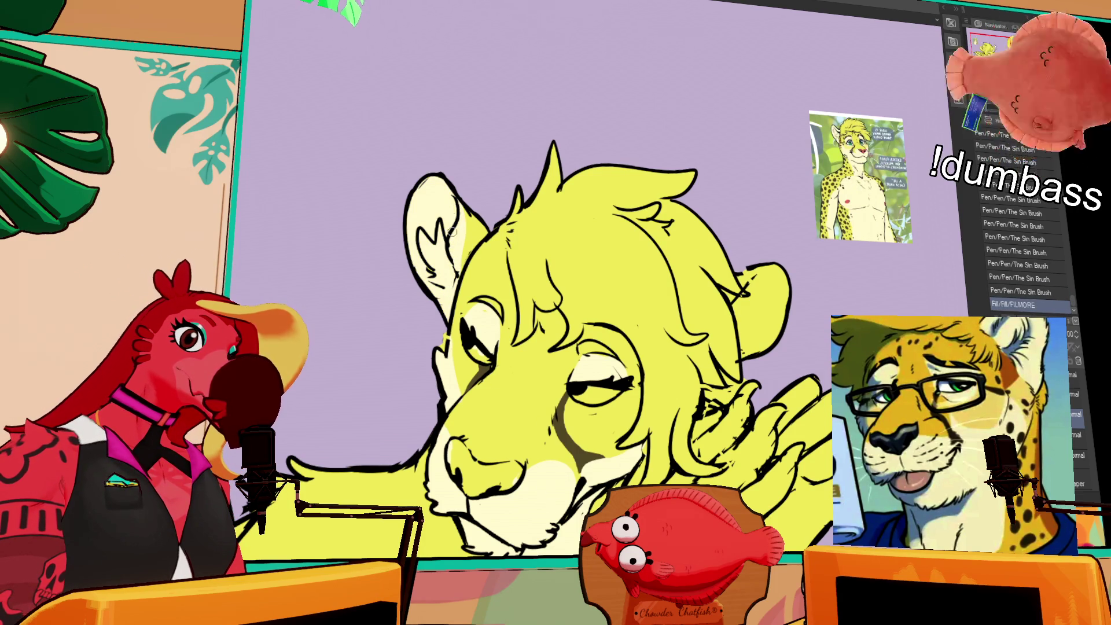
click(456, 265)
click(460, 259)
click(460, 260)
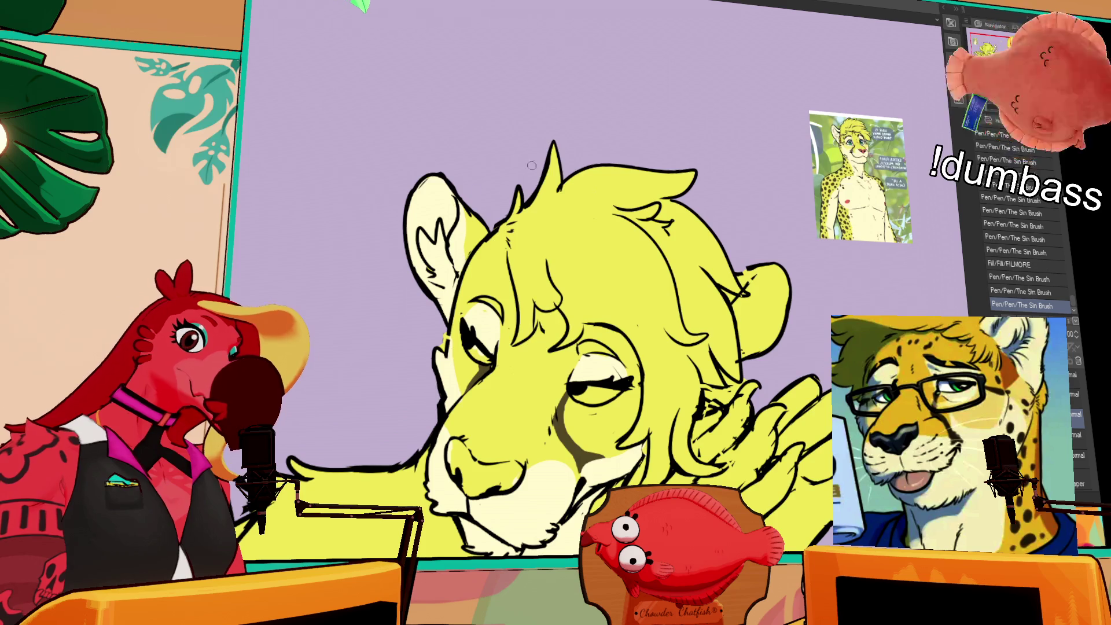
drag(760, 286, 754, 251)
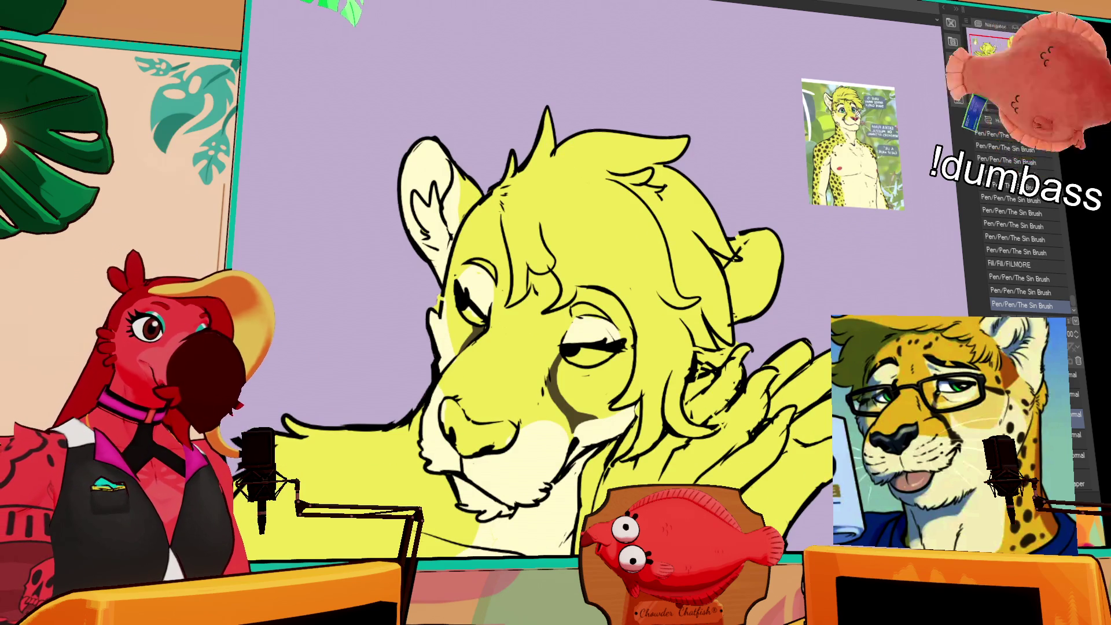
- Paint the nose dusty pink with the Sin Brush
drag(669, 259, 673, 195)
click(505, 351)
click(514, 348)
click(512, 349)
click(507, 358)
drag(461, 327, 478, 354)
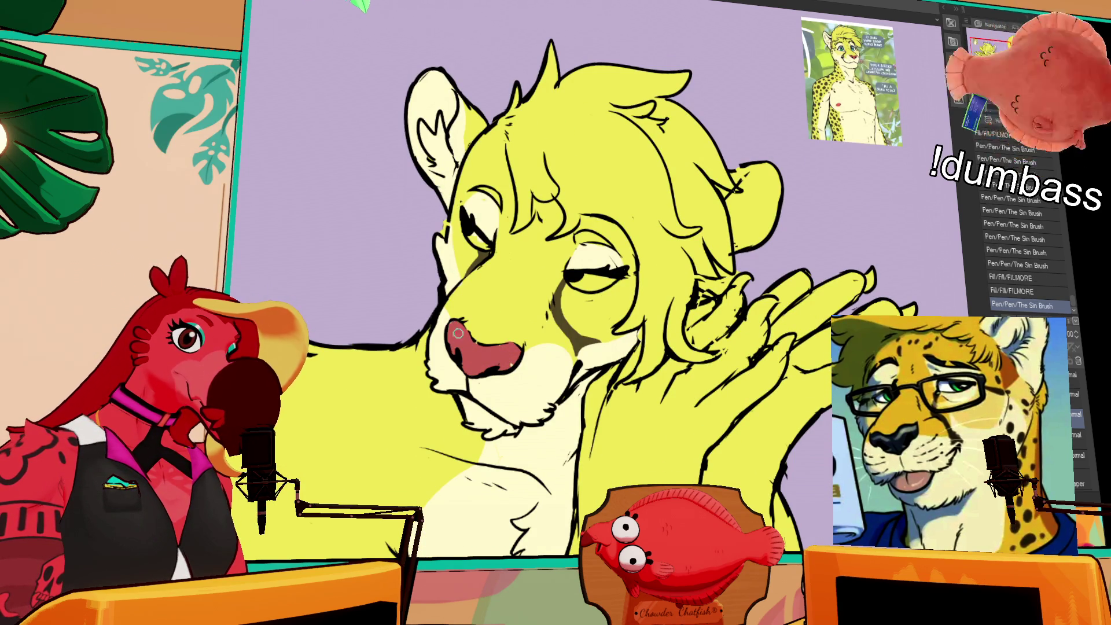
- Lasso the nose and shift its pink paint within the selection
drag(514, 357, 573, 315)
drag(602, 267, 631, 246)
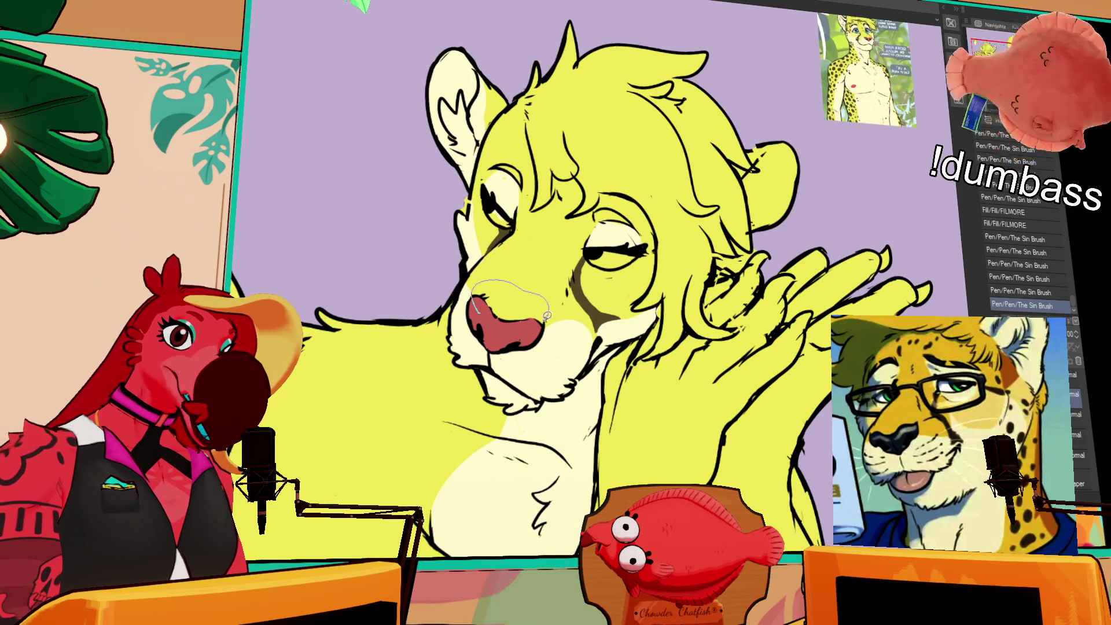
drag(505, 330, 529, 320)
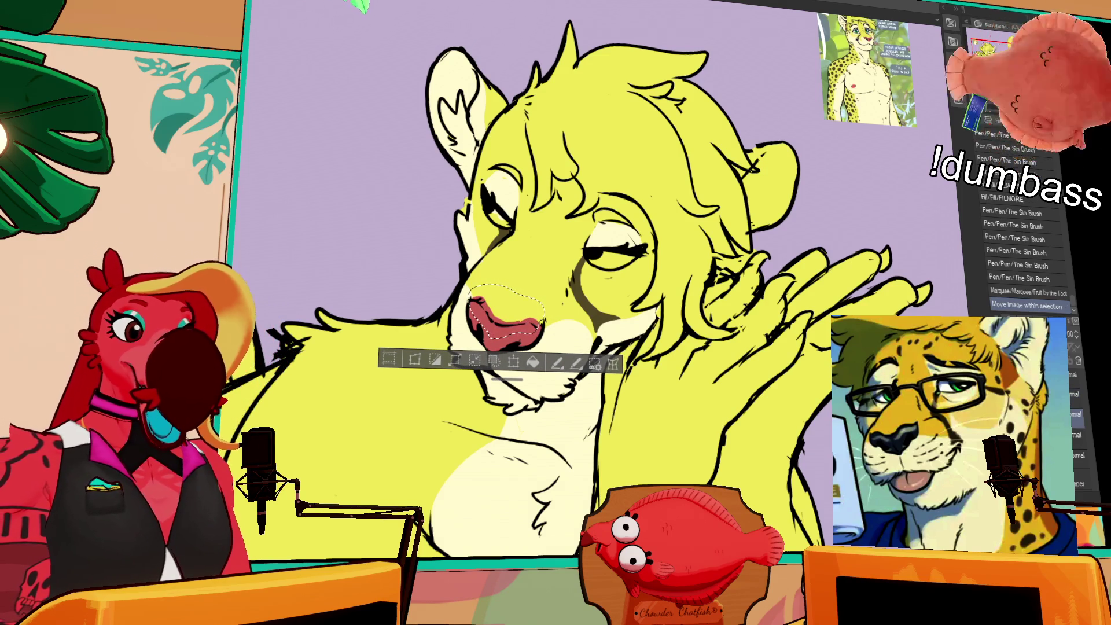
- Deselect and touch up the pink paint on the nose
key(ctrl+d)
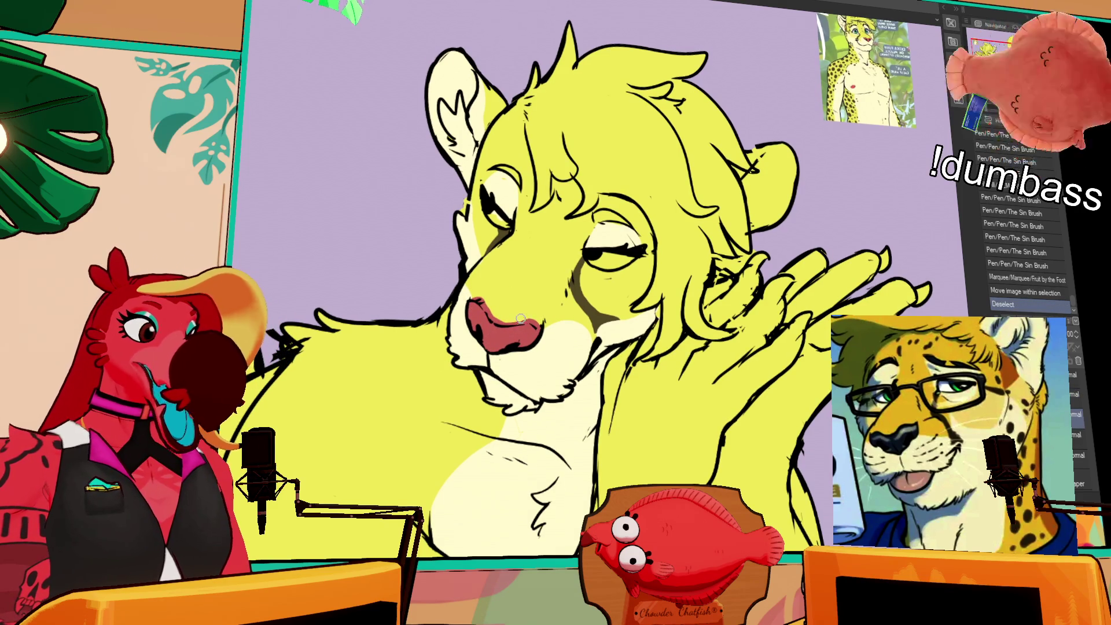
mouse_move(524, 320)
mouse_down()
mouse_move(534, 325)
mouse_move(497, 314)
mouse_move(503, 322)
mouse_up()
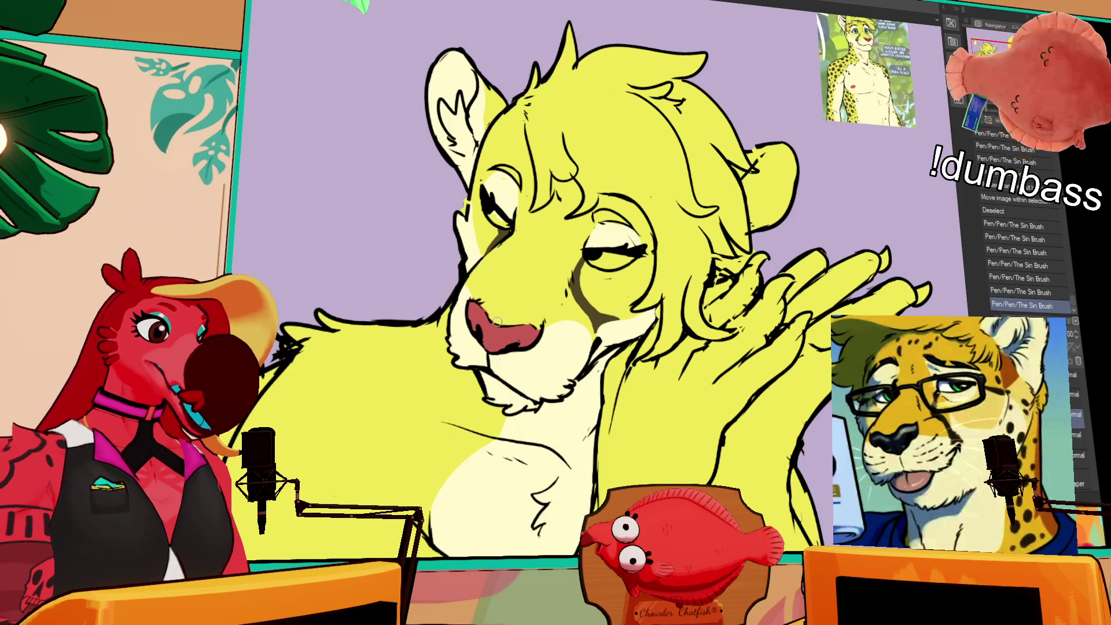
drag(496, 317, 501, 332)
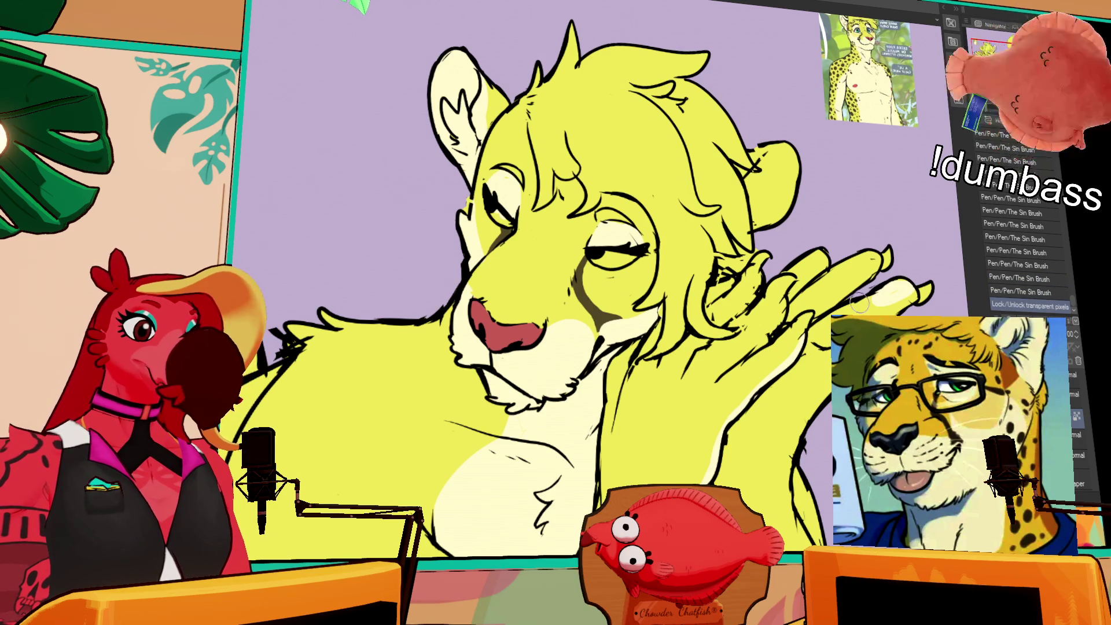
- Paint light colour over the fingers and lower hand
mouse_move(842, 310)
mouse_down()
mouse_move(817, 327)
mouse_move(811, 301)
mouse_move(799, 304)
mouse_up()
drag(822, 255, 808, 266)
mouse_move(828, 243)
mouse_down()
mouse_move(793, 283)
mouse_move(810, 272)
mouse_up()
drag(822, 356, 810, 370)
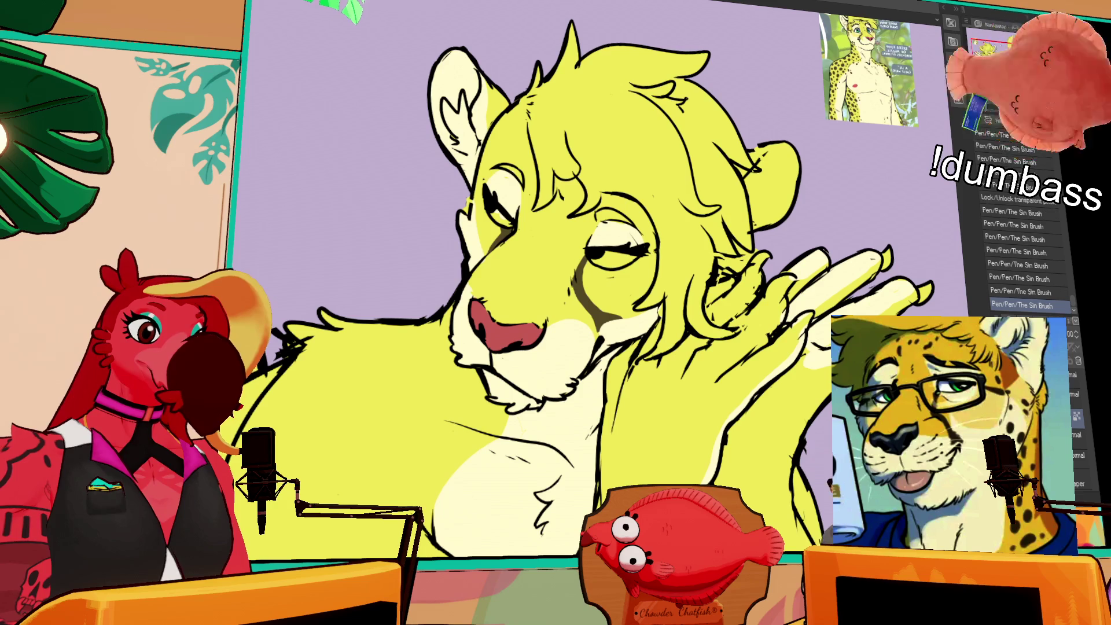
drag(808, 362, 773, 411)
drag(799, 385, 758, 440)
drag(787, 394, 736, 452)
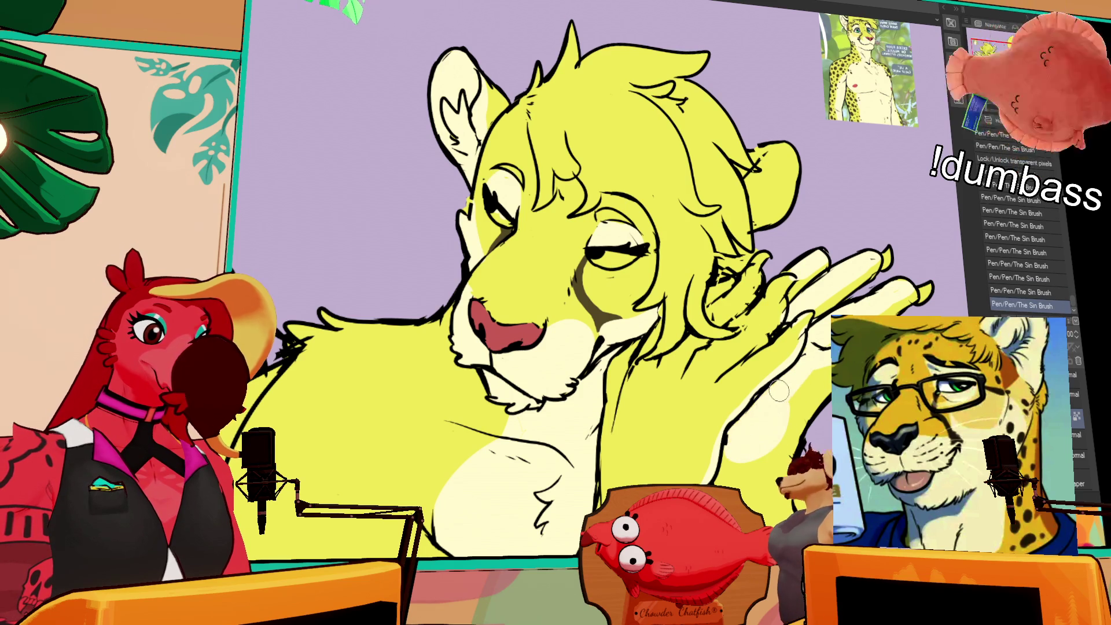
- Add another light stroke on the hand, undoing and redoing it to check
drag(810, 366, 773, 435)
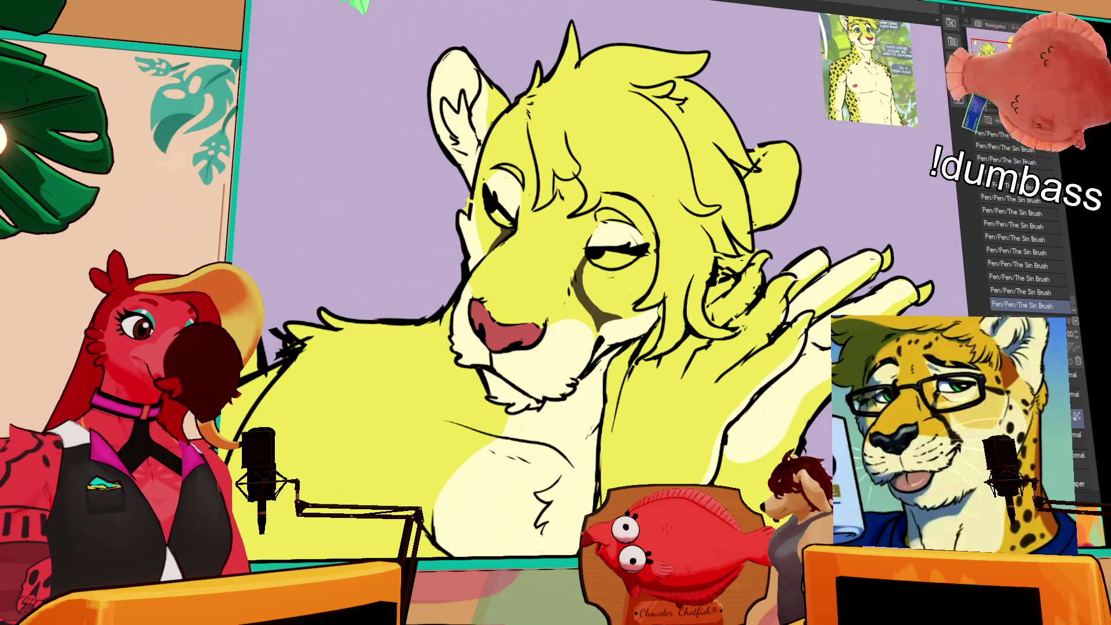
drag(825, 375, 825, 367)
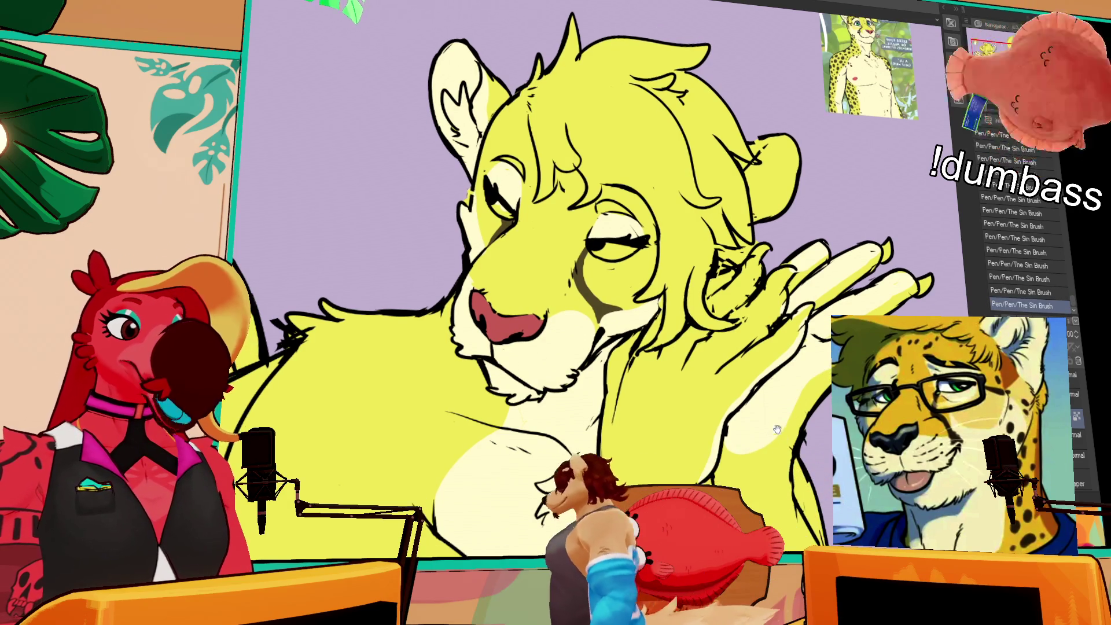
scroll(825, 367, down, 5)
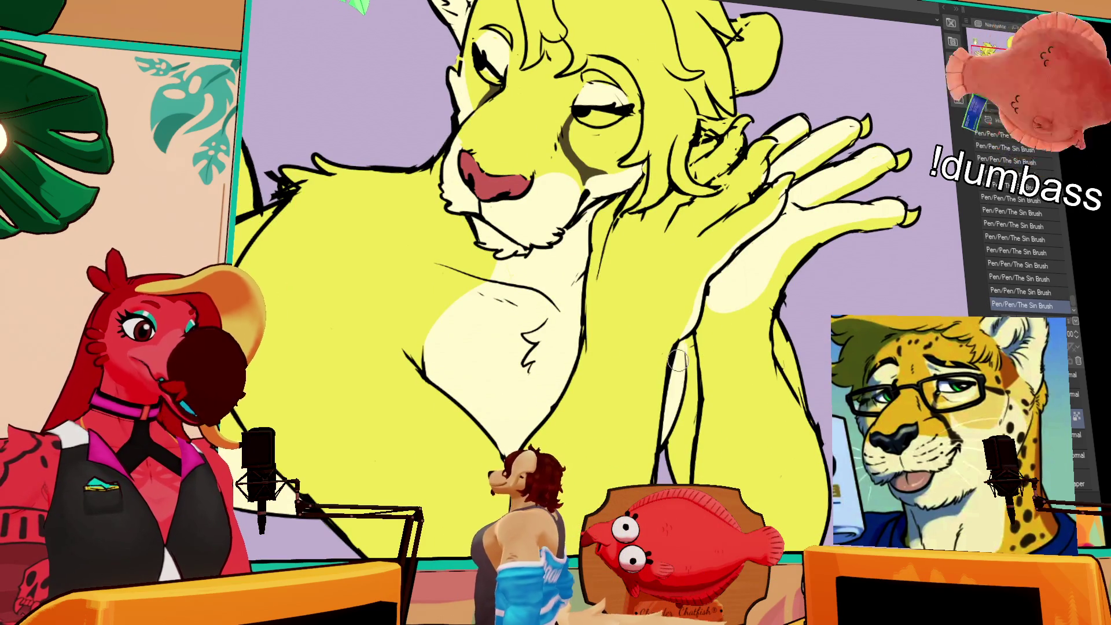
scroll(775, 247, up, 1)
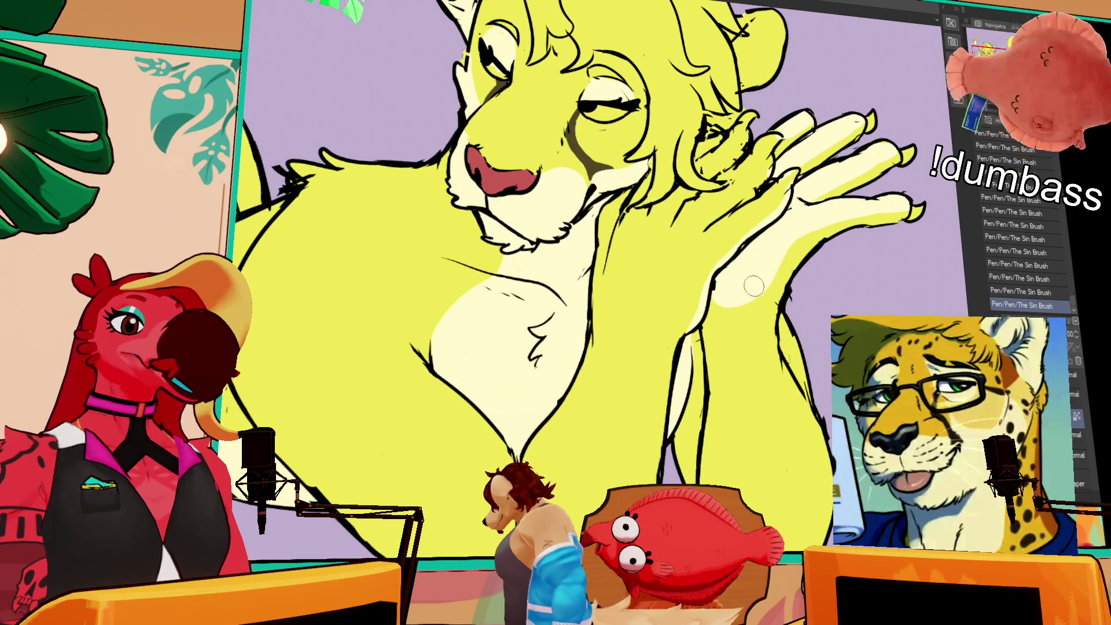
scroll(728, 312, up, 1)
key(ctrl+z)
key(ctrl+y)
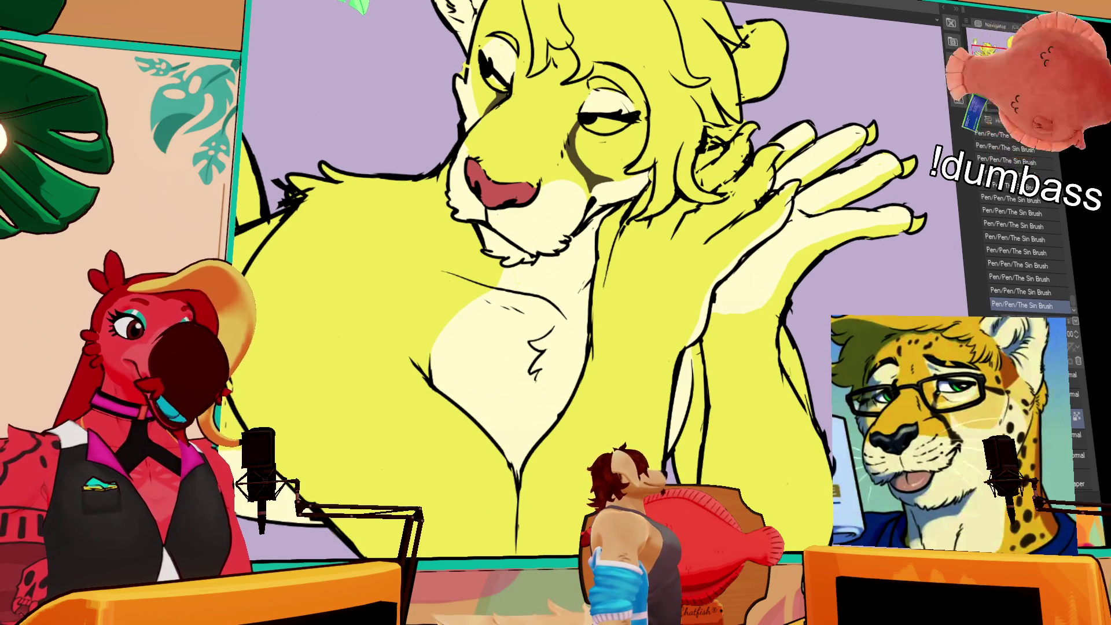
- Erase small areas on the hand and add a pen stroke along its edge
drag(792, 284, 774, 324)
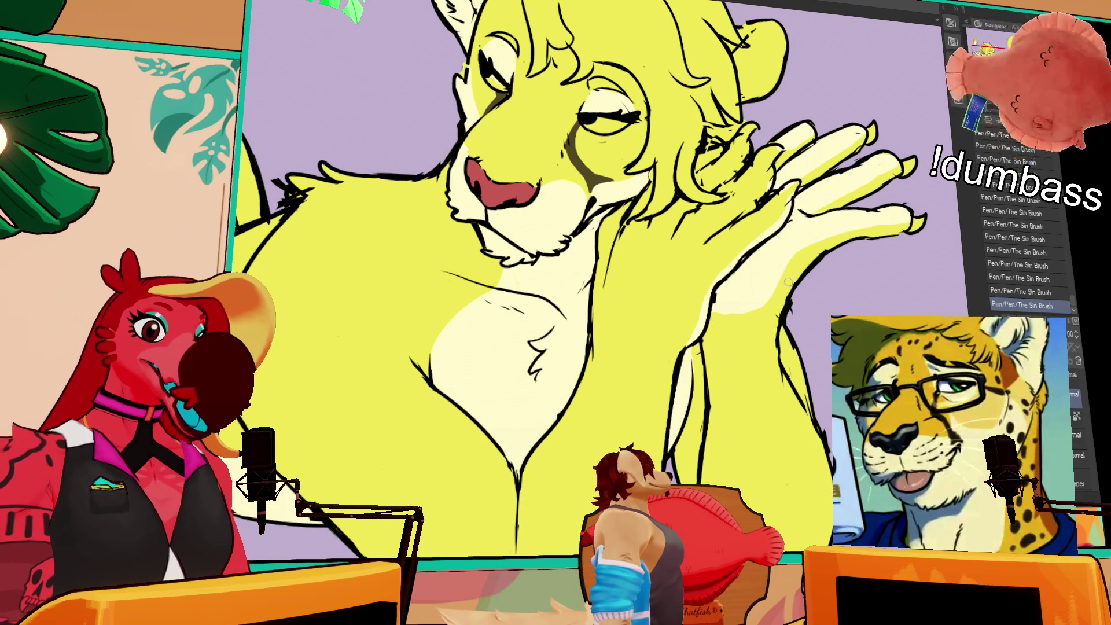
drag(797, 286, 788, 301)
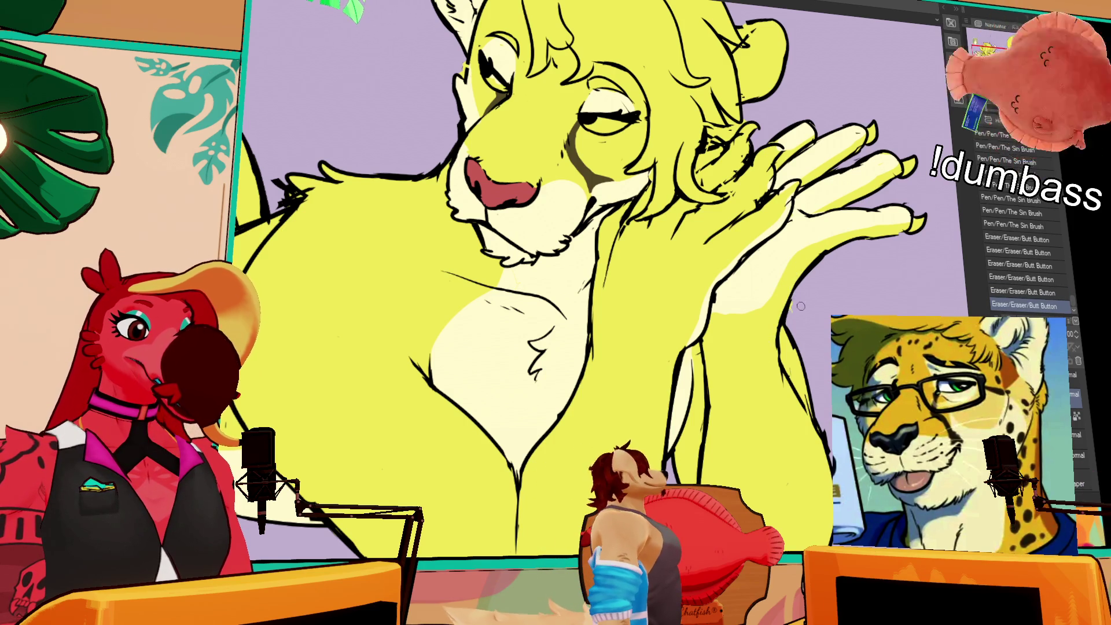
drag(788, 307, 781, 323)
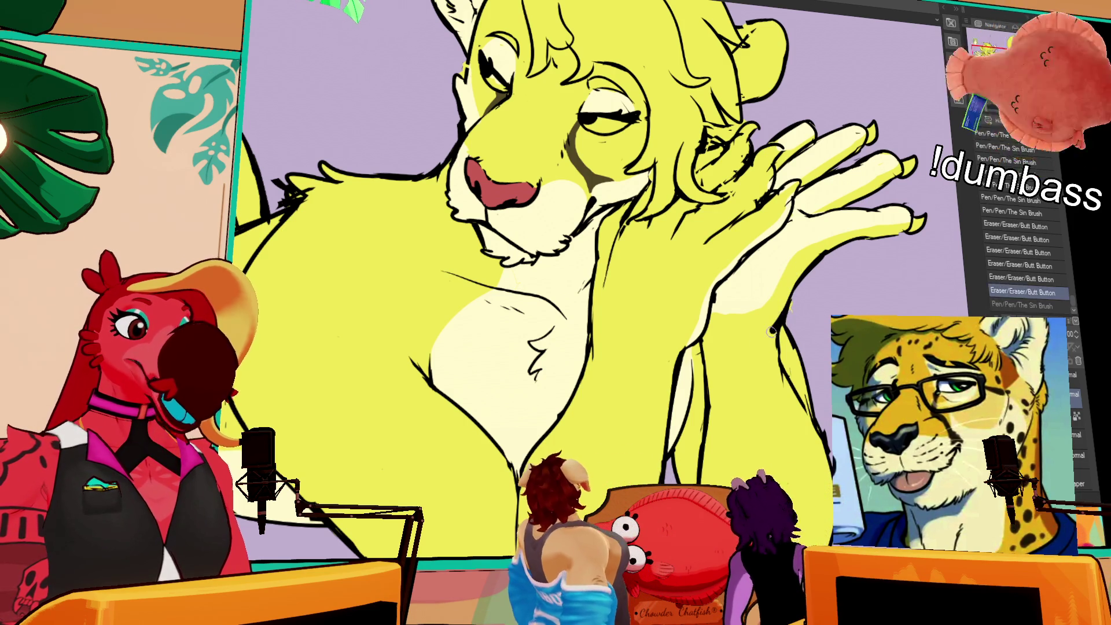
key(ctrl+z)
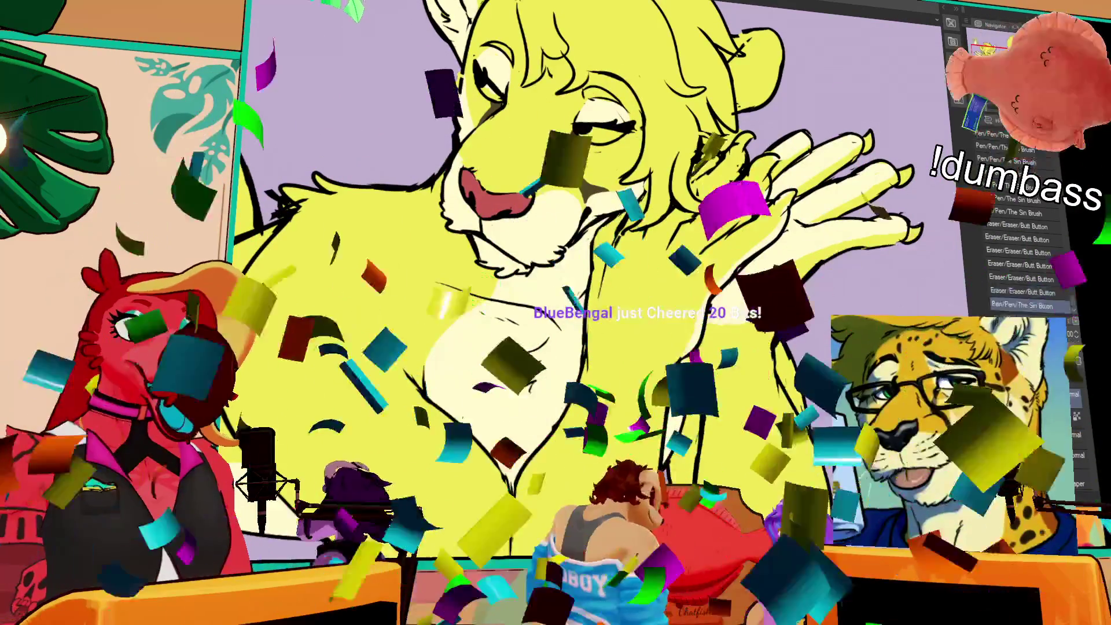
key(ctrl+y)
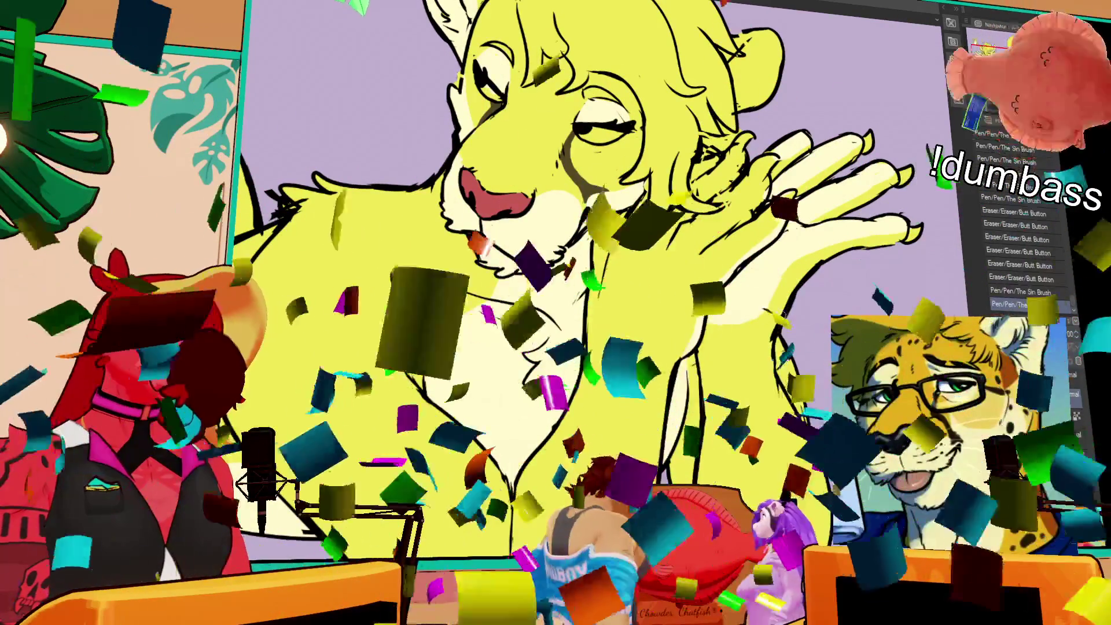
- Draw small touch-up lines and erase a stray spot on the line art
drag(753, 341, 758, 348)
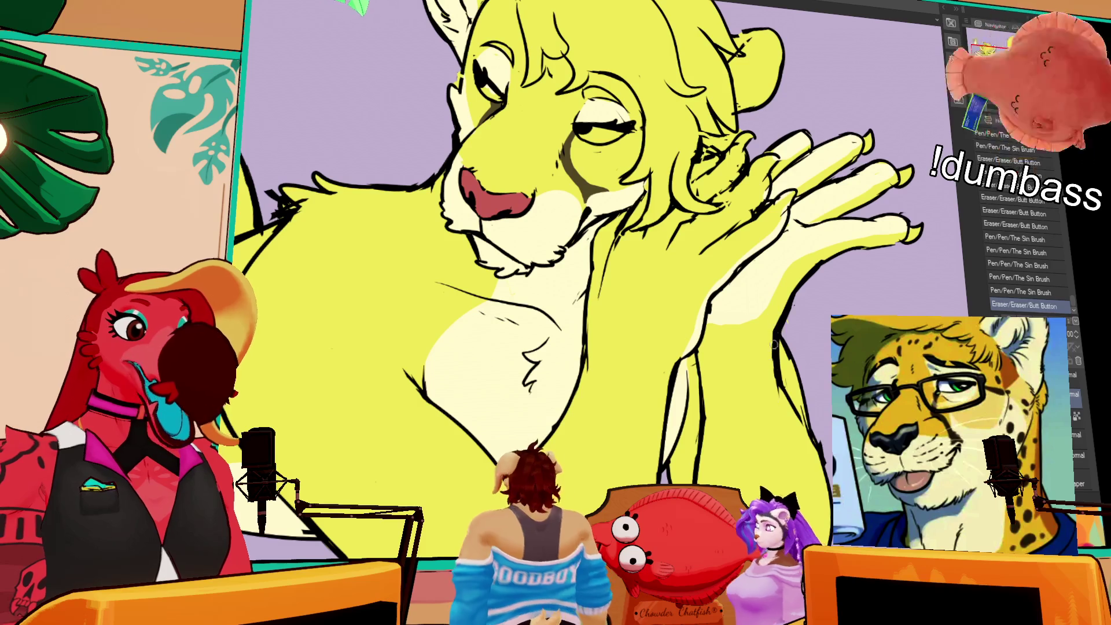
drag(774, 339, 777, 343)
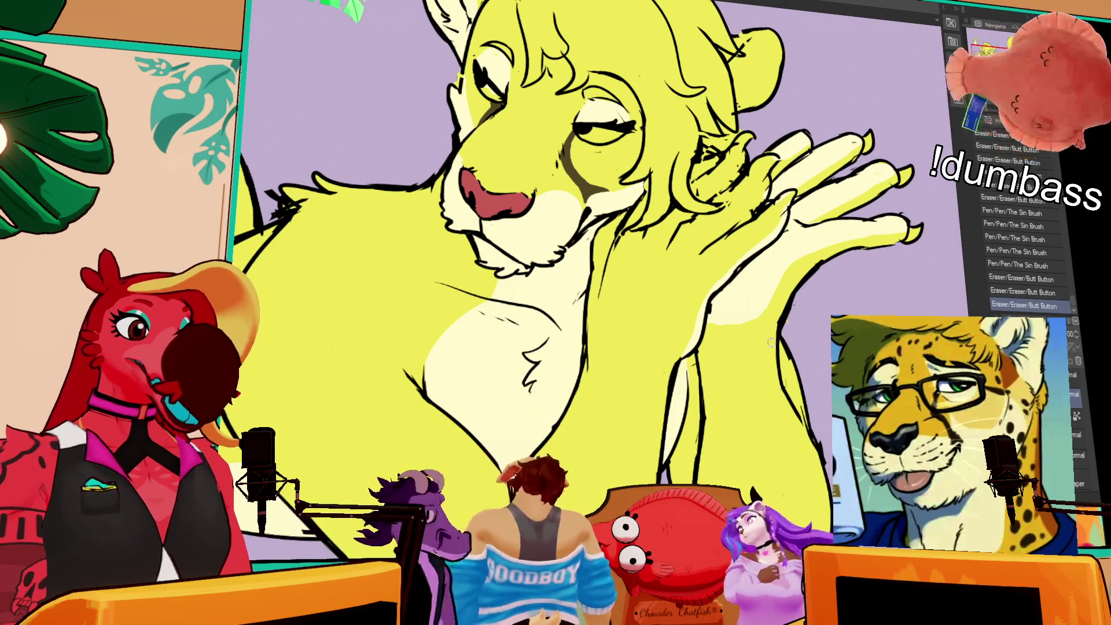
scroll(1025, 260, down, 1)
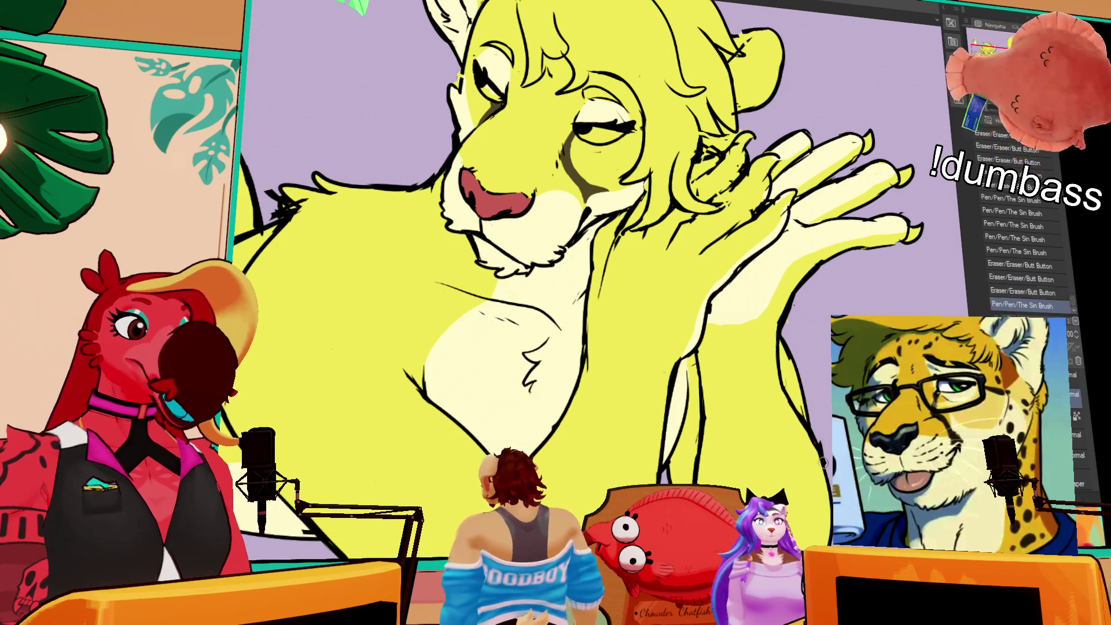
key(ctrl+y)
drag(817, 459, 805, 370)
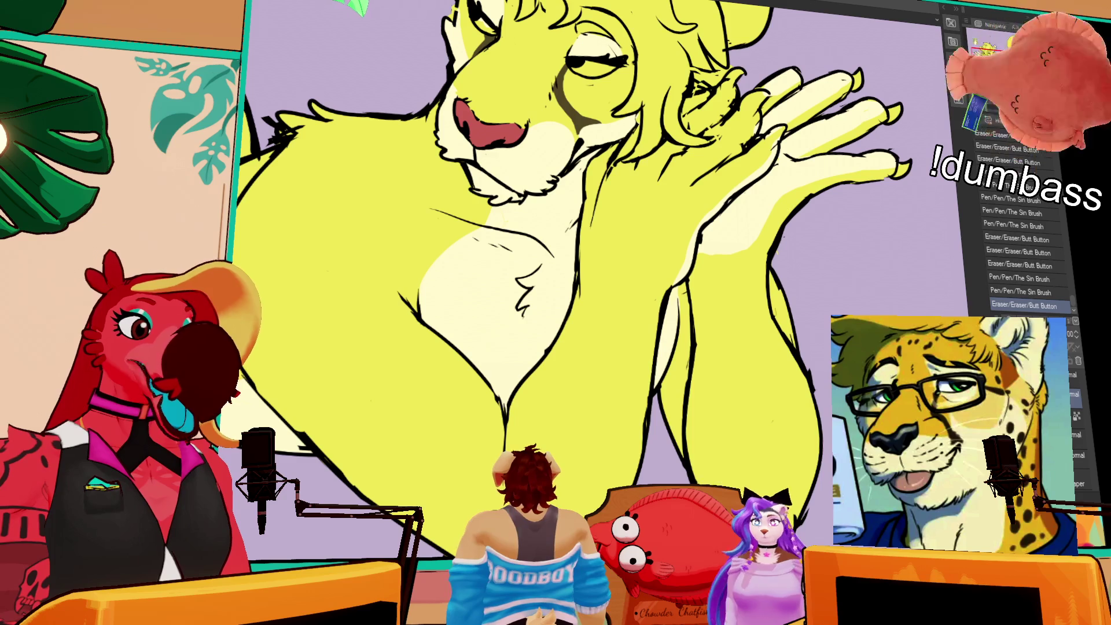
- Touch up the chest line art with small strokes, undoing and redoing them
drag(753, 474, 762, 480)
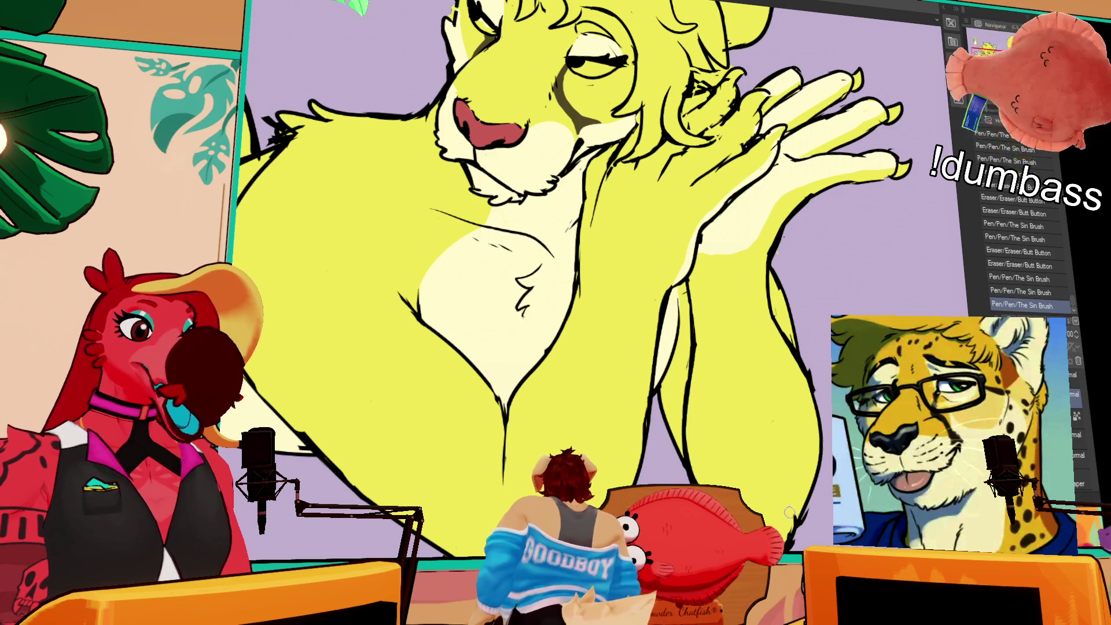
key(ctrl+z)
key(ctrl+y)
drag(787, 529, 792, 521)
key(ctrl+z)
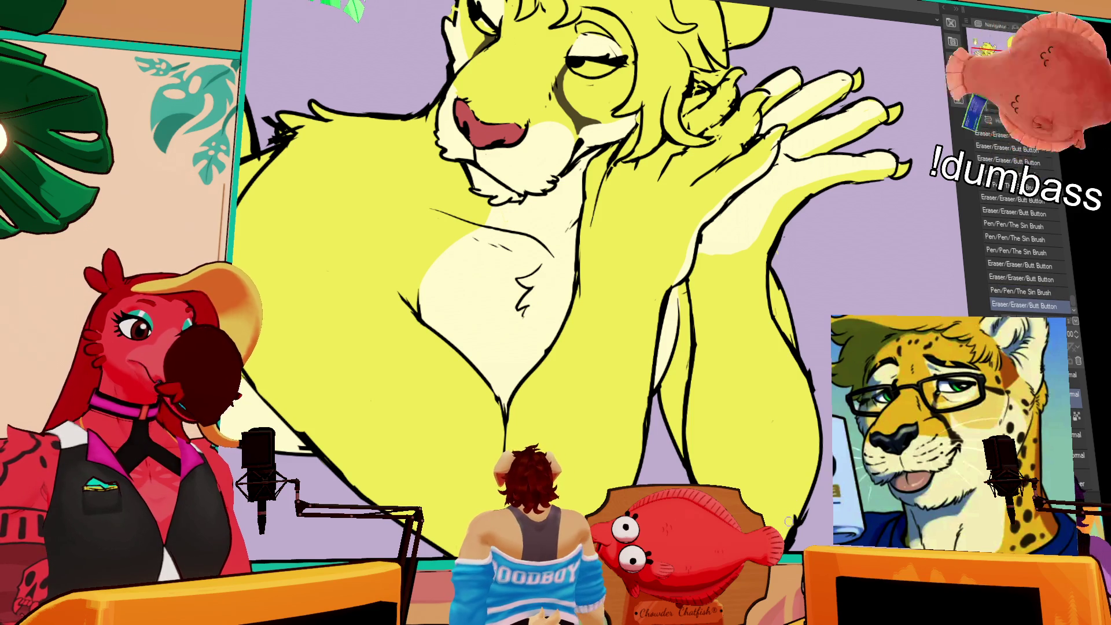
key(ctrl+z)
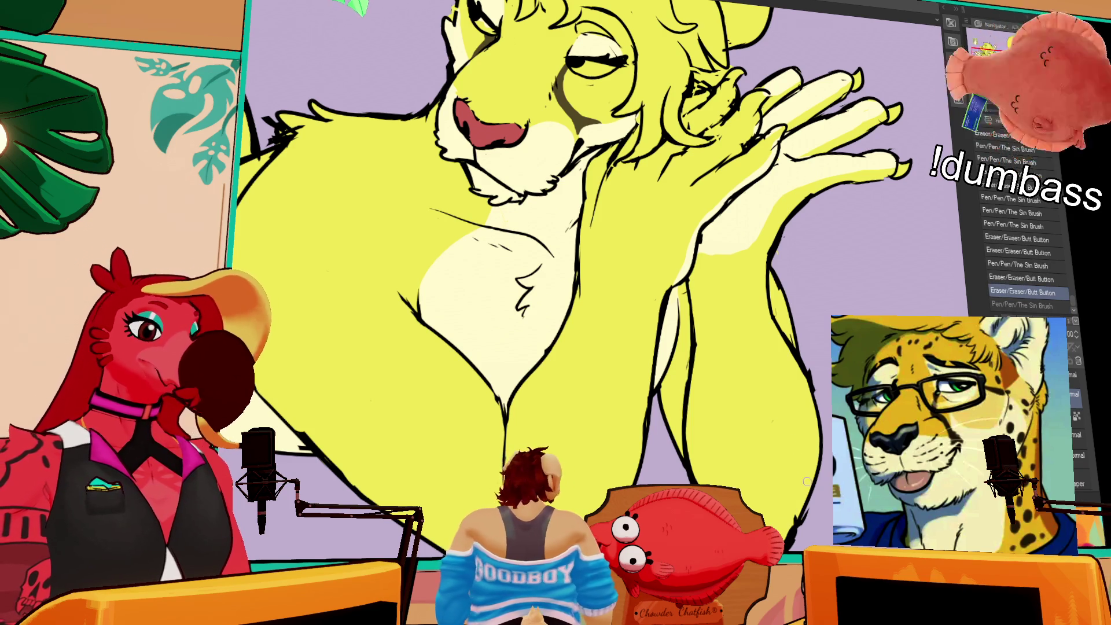
key(ctrl+y)
- Add touch-up lines and erase small bits of line art near the head
mouse_move(794, 488)
mouse_down()
mouse_move(814, 348)
mouse_move(807, 423)
mouse_up()
drag(712, 293, 701, 307)
mouse_move(685, 344)
mouse_down()
mouse_move(683, 249)
mouse_move(650, 240)
mouse_move(674, 224)
mouse_move(642, 265)
mouse_move(657, 260)
mouse_move(680, 284)
mouse_up()
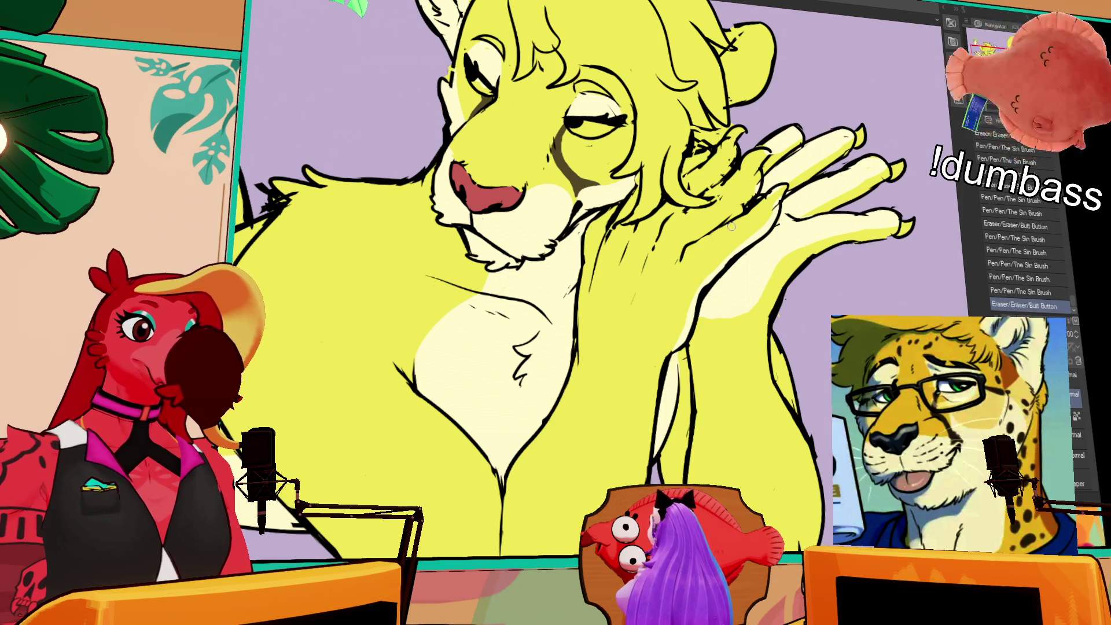
mouse_move(813, 191)
mouse_down()
mouse_move(791, 245)
mouse_move(761, 213)
mouse_up()
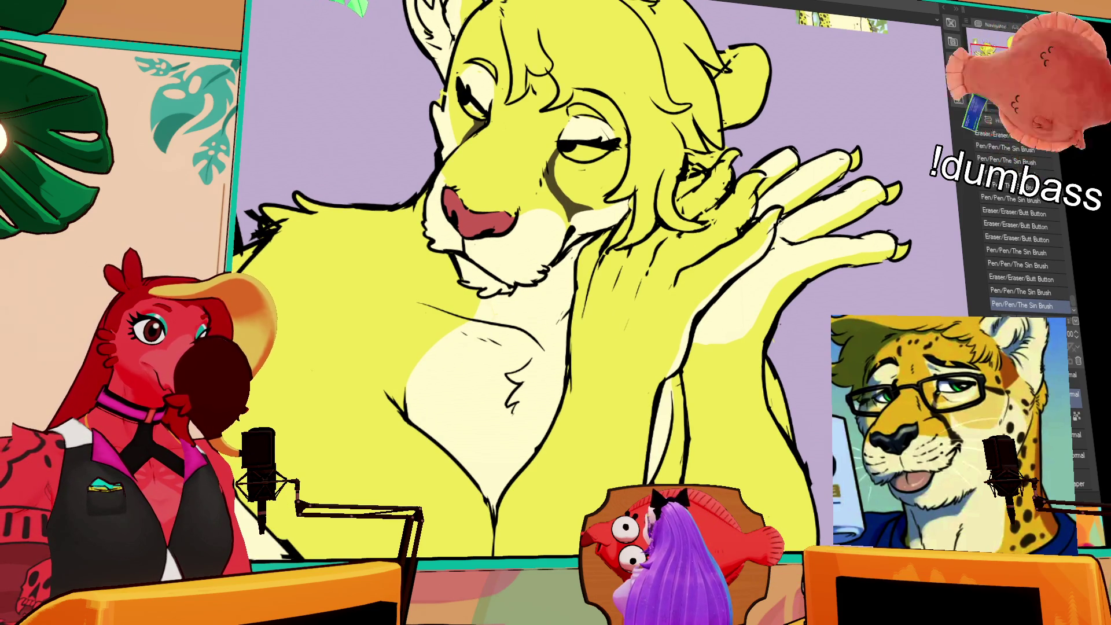
- Erase stray line bits near the hand and draw a small touch-up line
key(ctrl+z)
drag(751, 185, 752, 203)
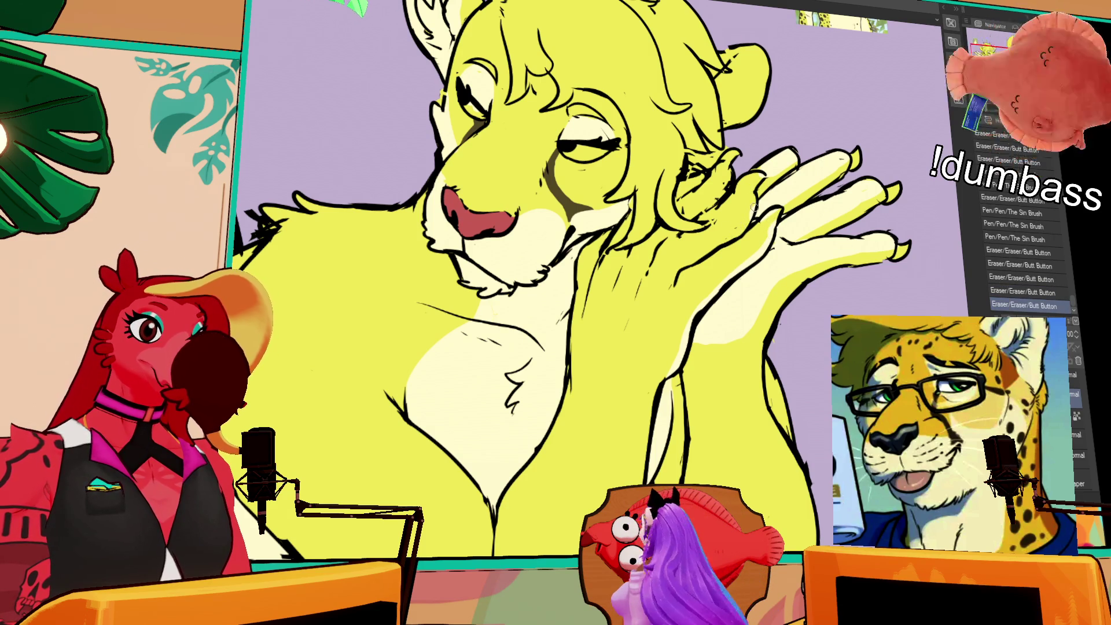
mouse_move(763, 206)
mouse_down()
mouse_move(759, 236)
mouse_move(702, 258)
mouse_move(721, 233)
mouse_up()
mouse_move(806, 227)
mouse_down()
mouse_move(783, 204)
mouse_move(748, 232)
mouse_up()
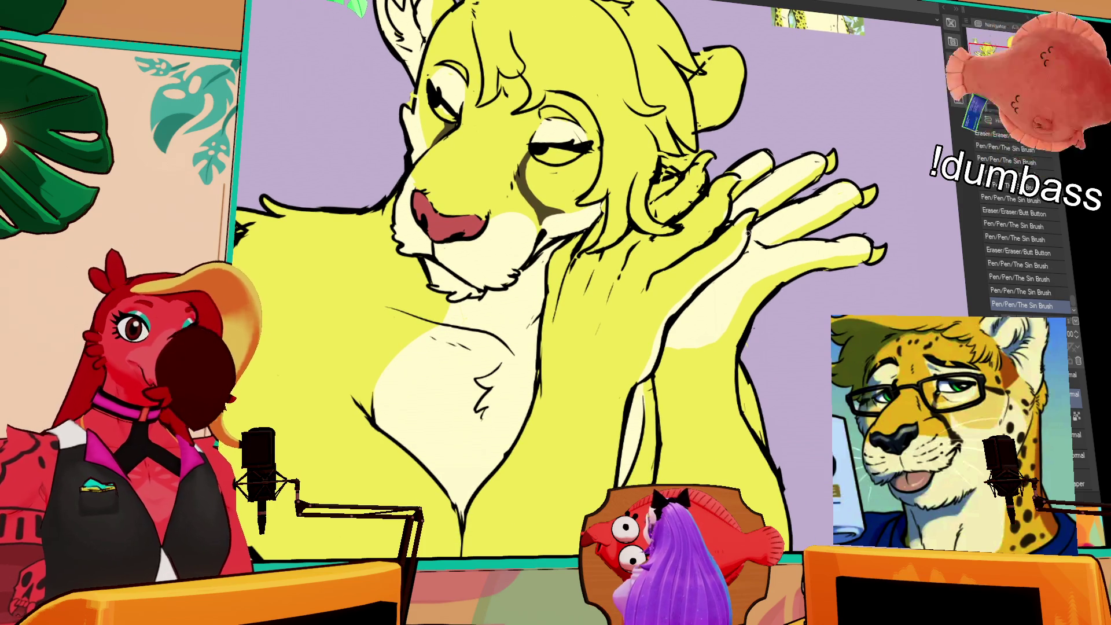
drag(843, 191, 799, 219)
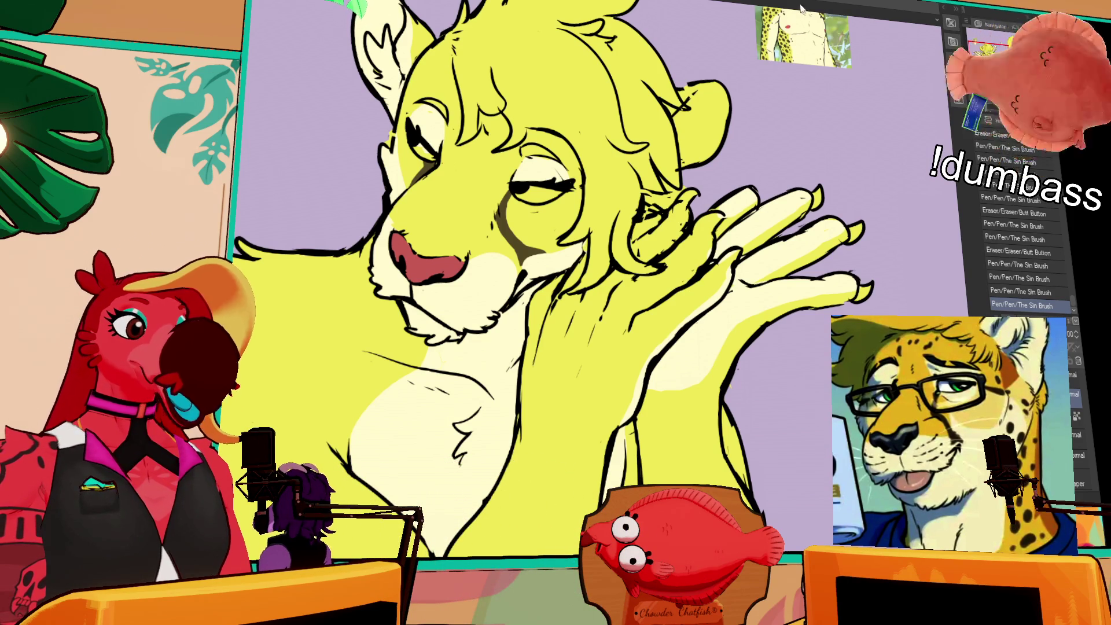
scroll(579, 278, down, 3)
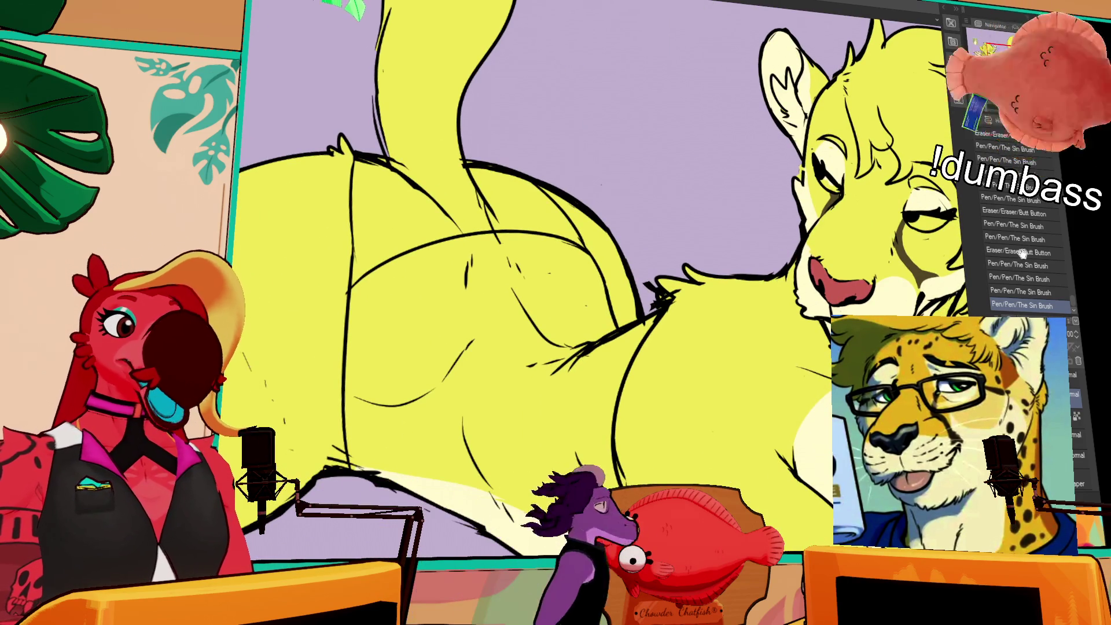
- Erase and redraw small lines along the mane, undoing the stray ones
mouse_move(916, 253)
mouse_down()
mouse_move(892, 238)
mouse_move(675, 263)
mouse_up()
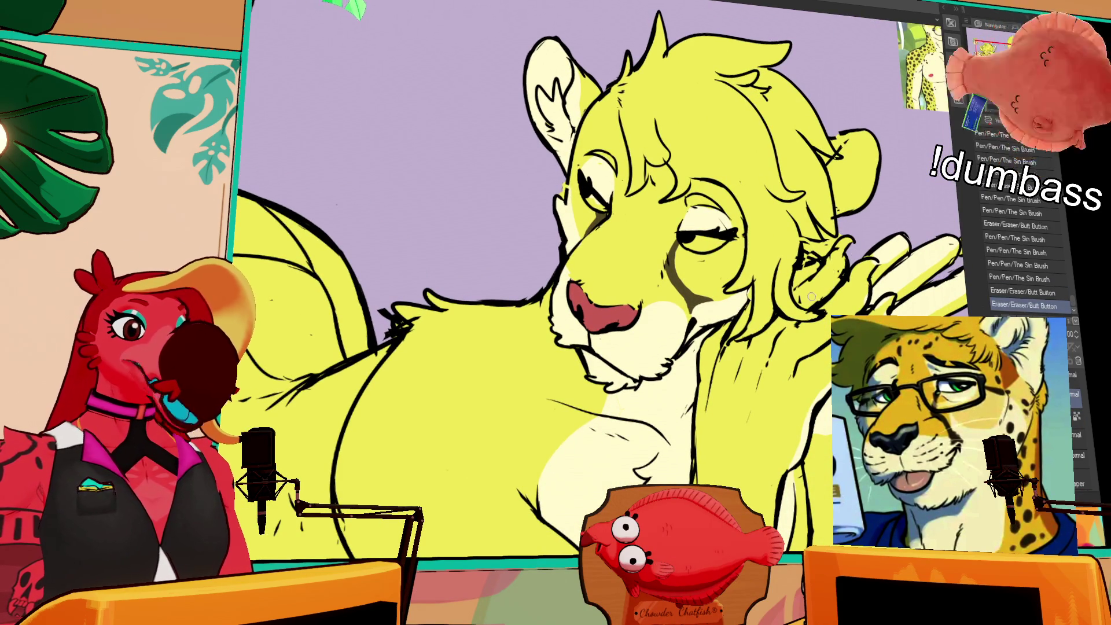
drag(822, 281, 831, 264)
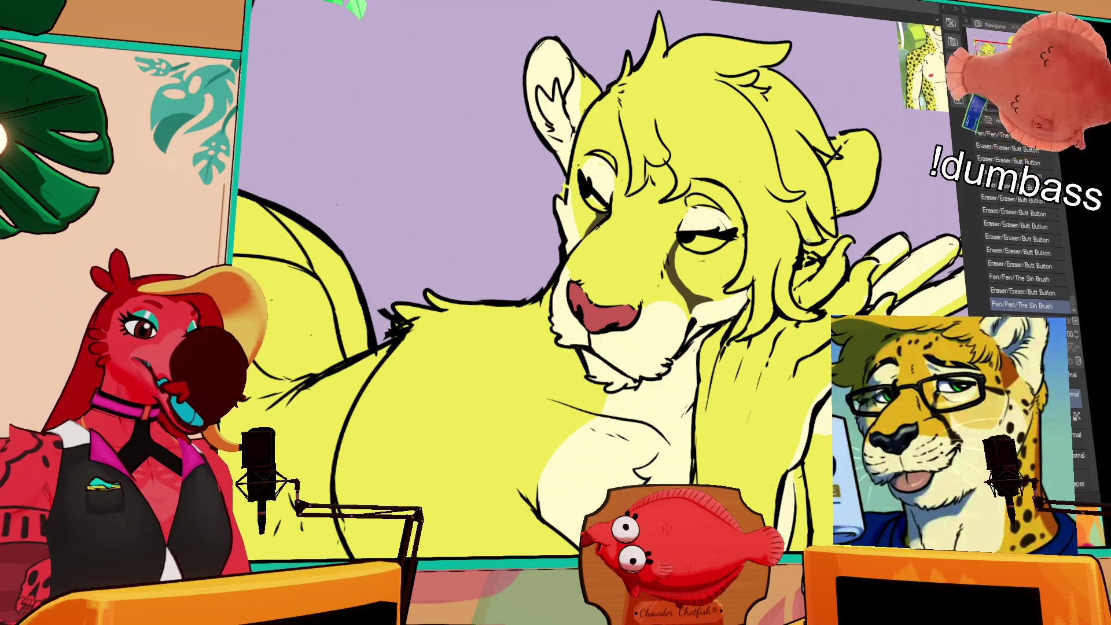
drag(808, 249, 824, 239)
mouse_move(781, 271)
mouse_down()
mouse_move(797, 249)
mouse_move(811, 268)
mouse_move(797, 285)
mouse_up()
key(ctrl+z)
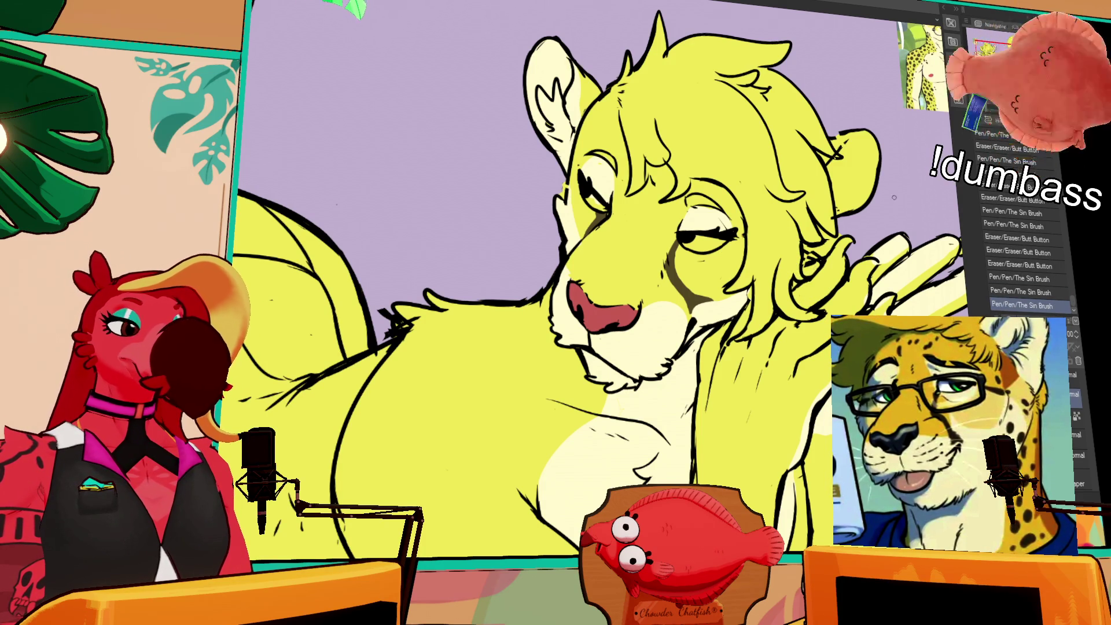
drag(842, 255, 842, 265)
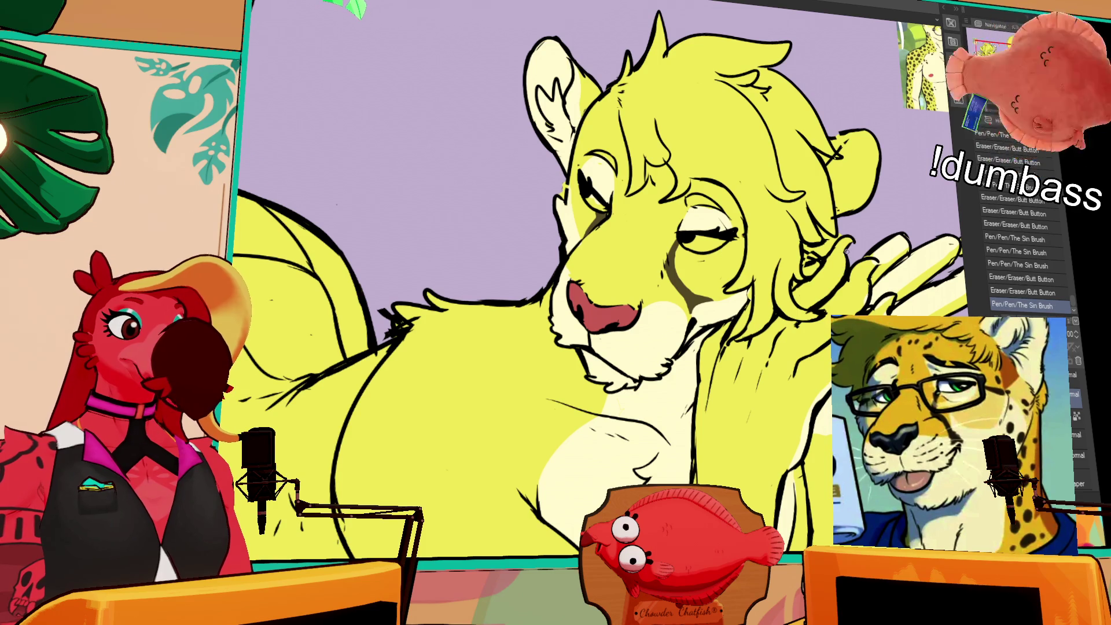
key(ctrl+z)
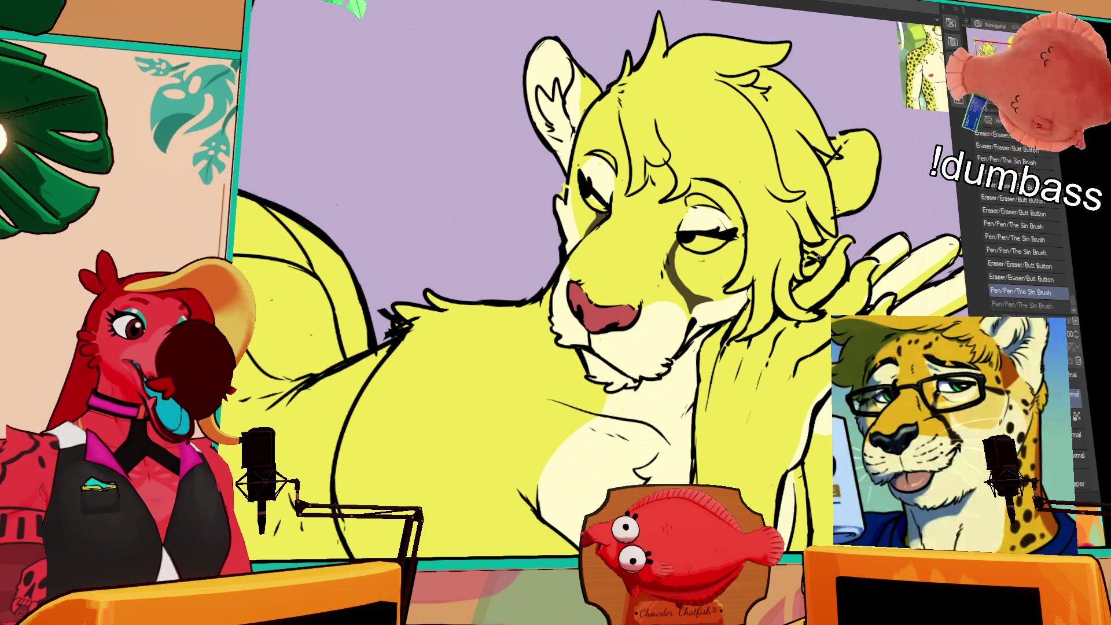
- Draw a small mane stroke, toggle it to compare, and leave it undone
mouse_move(804, 250)
mouse_down()
mouse_move(813, 265)
mouse_move(822, 256)
mouse_up()
key(ctrl+z)
key(ctrl+y)
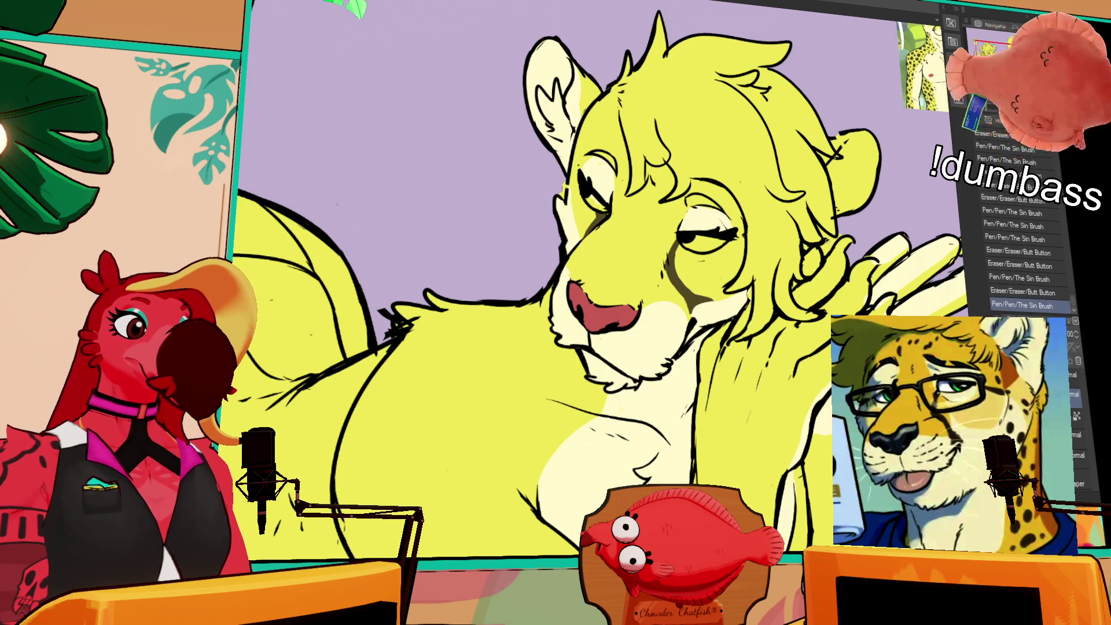
key(ctrl+z)
key(ctrl+y)
key(ctrl+z)
key(ctrl+y)
key(ctrl+z)
key(ctrl+y)
key(ctrl+z)
key(ctrl+y)
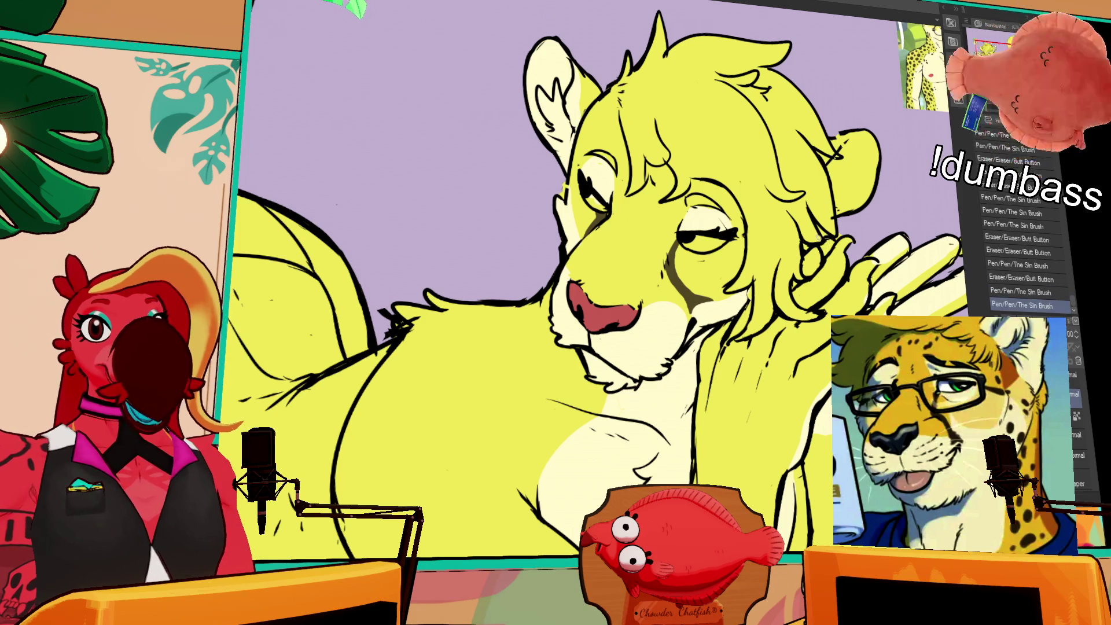
key(ctrl+z)
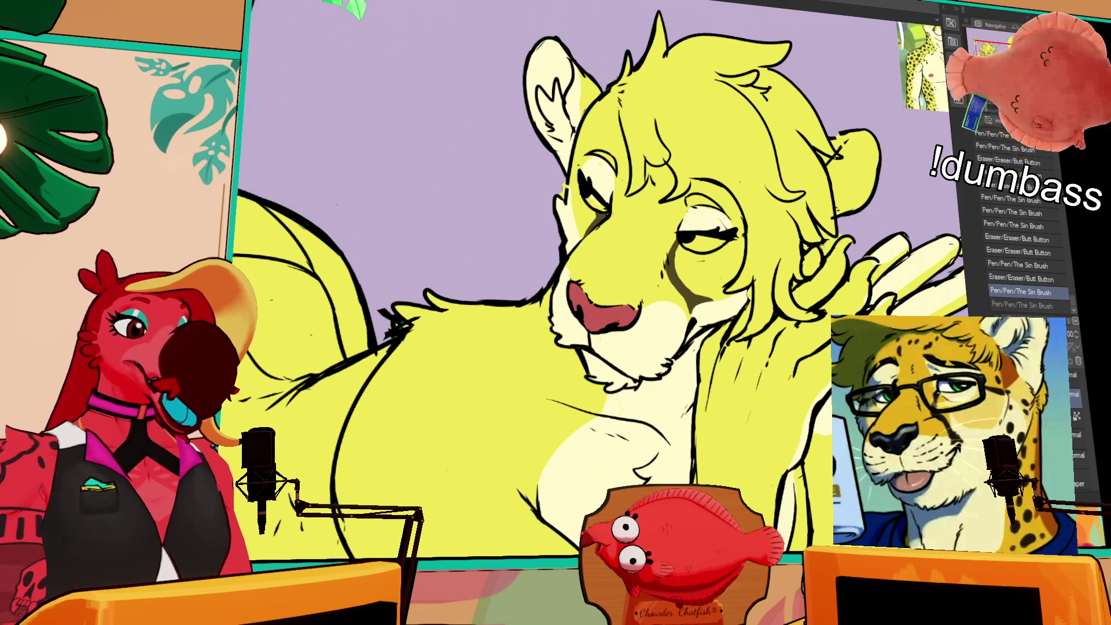
key(ctrl+y)
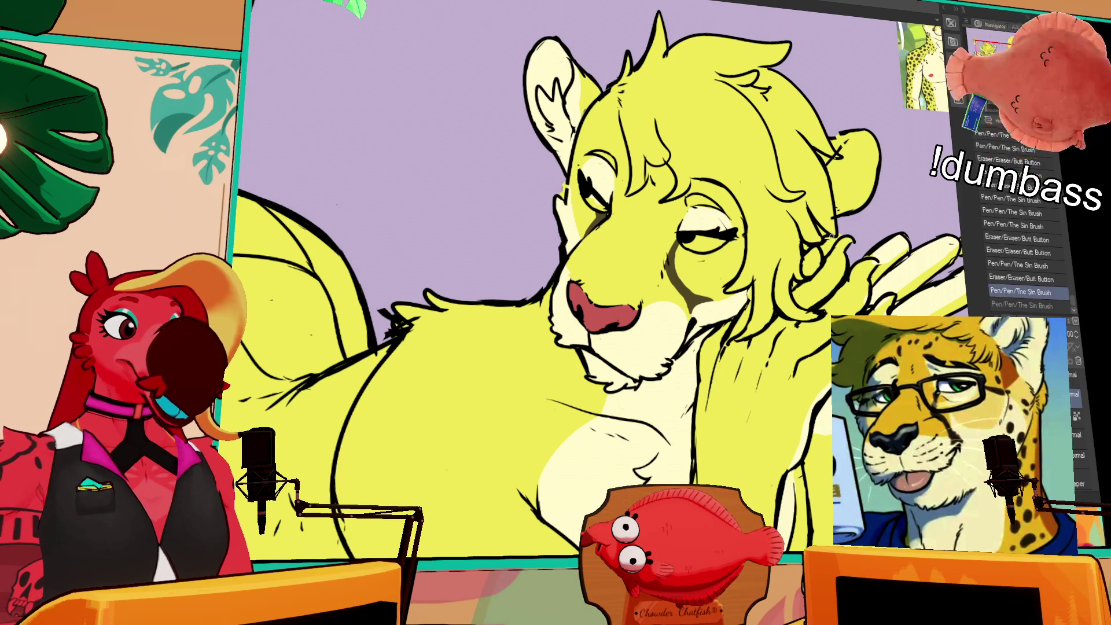
key(ctrl+z)
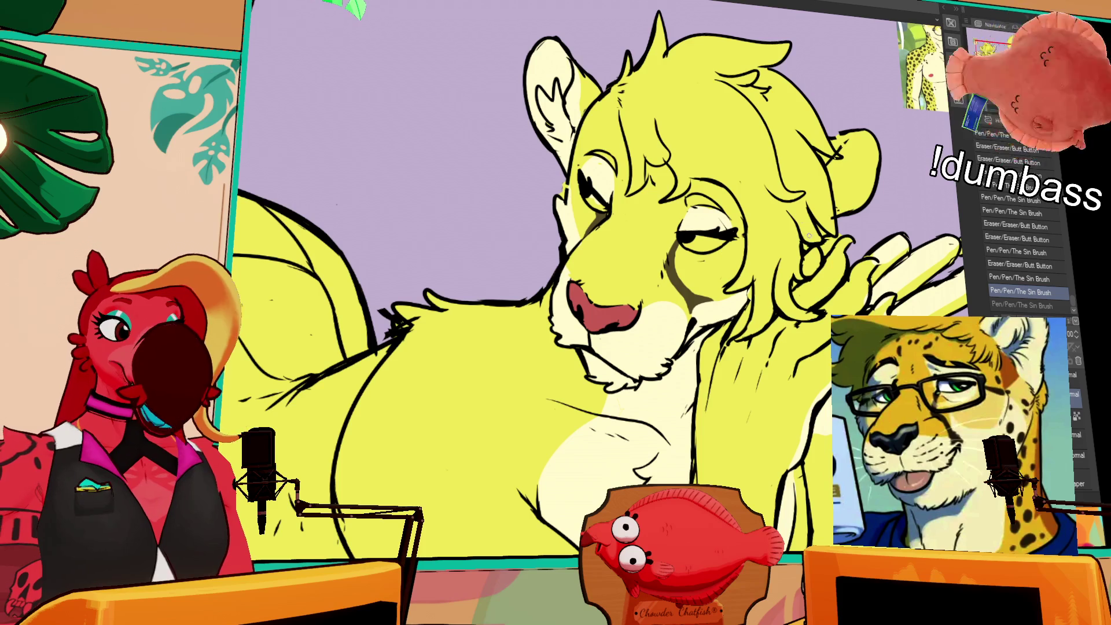
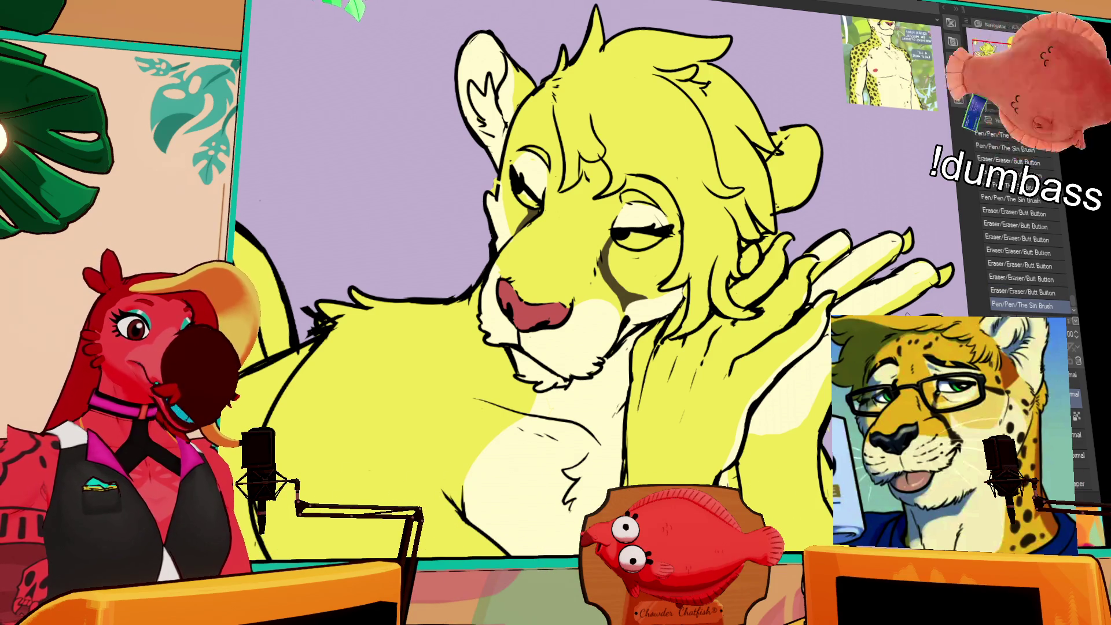
- Redraw short black lines at the lioness's raised fingertips, undoing and restoring strokes as needed
mouse_move(904, 269)
mouse_down()
mouse_move(929, 265)
mouse_move(896, 243)
mouse_move(892, 257)
mouse_up()
mouse_move(894, 255)
mouse_down()
mouse_move(895, 237)
mouse_move(874, 225)
mouse_up()
key(ctrl+z)
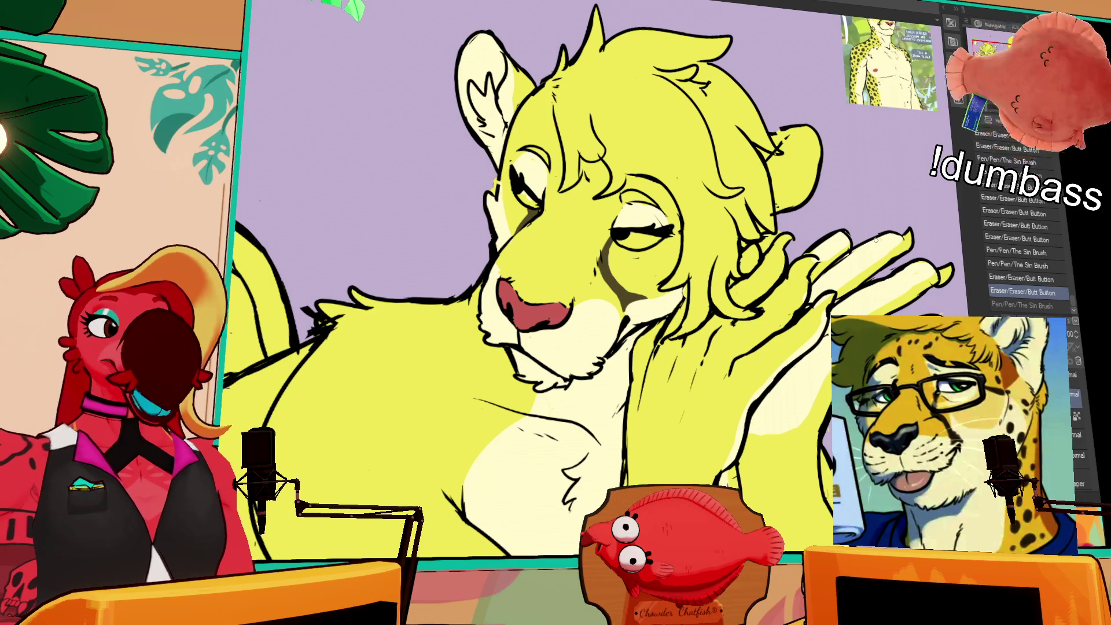
key(ctrl+y)
drag(869, 242, 819, 242)
key(ctrl+z)
- Erase a stray line near the fingers and tidy the upper fingertip and paw lines
mouse_move(944, 255)
mouse_down()
mouse_move(930, 260)
mouse_move(944, 231)
mouse_move(932, 220)
mouse_move(912, 245)
mouse_move(893, 211)
mouse_up()
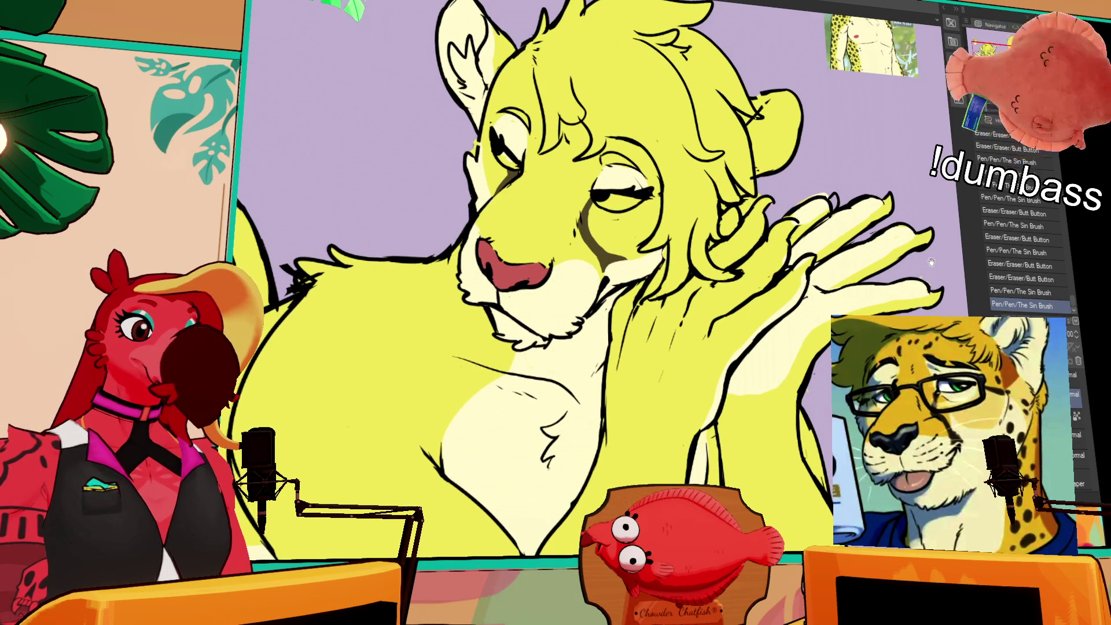
drag(802, 265, 809, 253)
drag(886, 217, 906, 201)
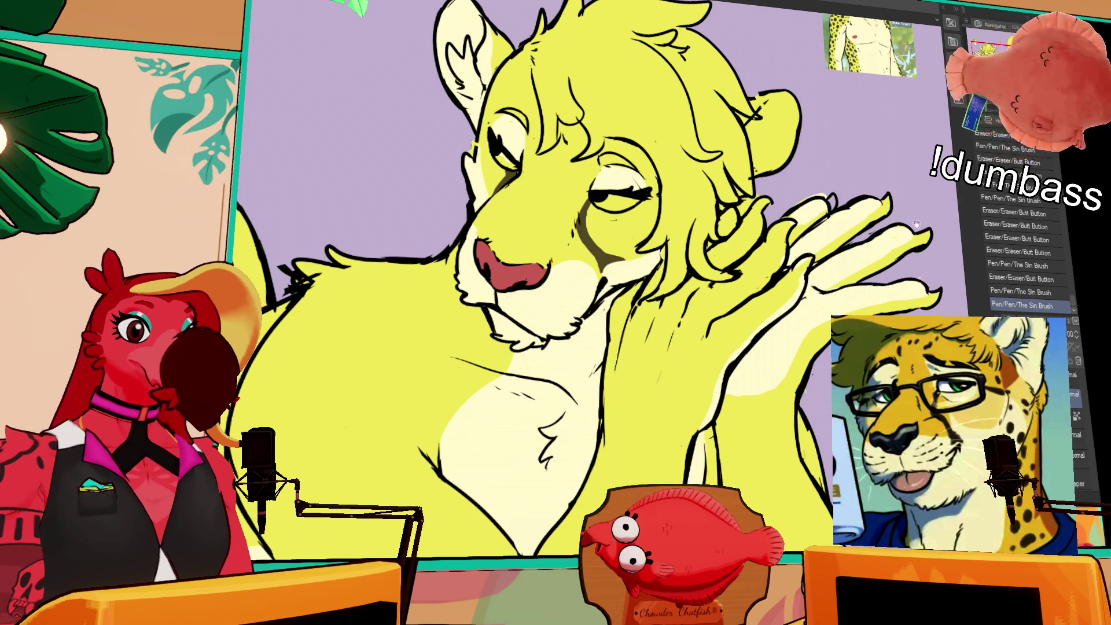
drag(846, 230, 853, 172)
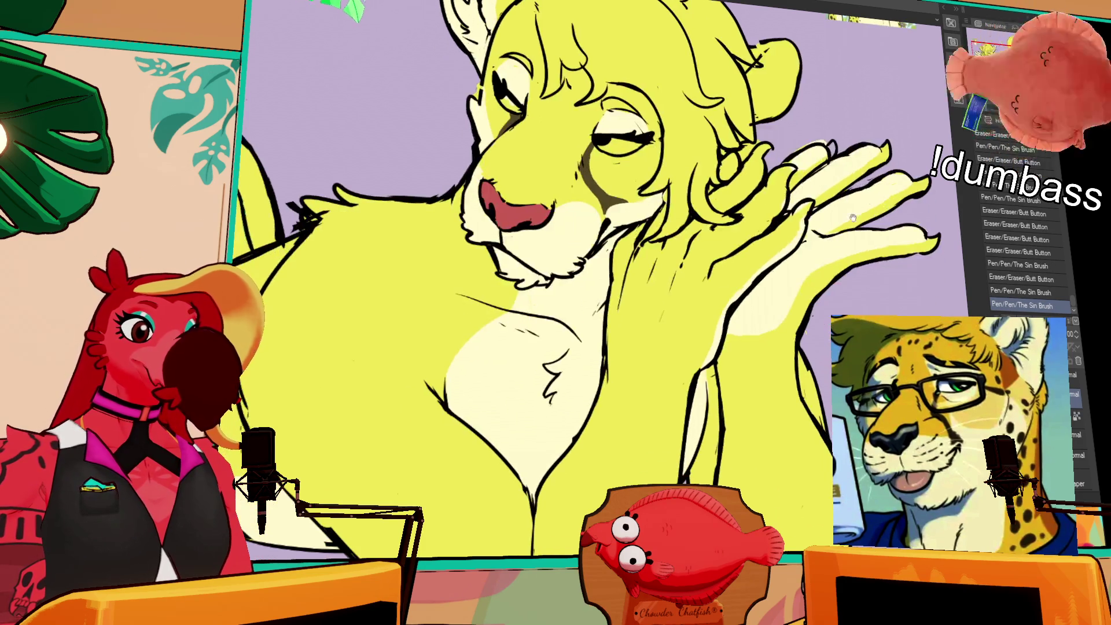
mouse_move(752, 336)
mouse_down()
mouse_move(748, 313)
mouse_move(695, 324)
mouse_move(741, 338)
mouse_move(719, 346)
mouse_move(729, 382)
mouse_move(774, 438)
mouse_up()
key(ctrl+z)
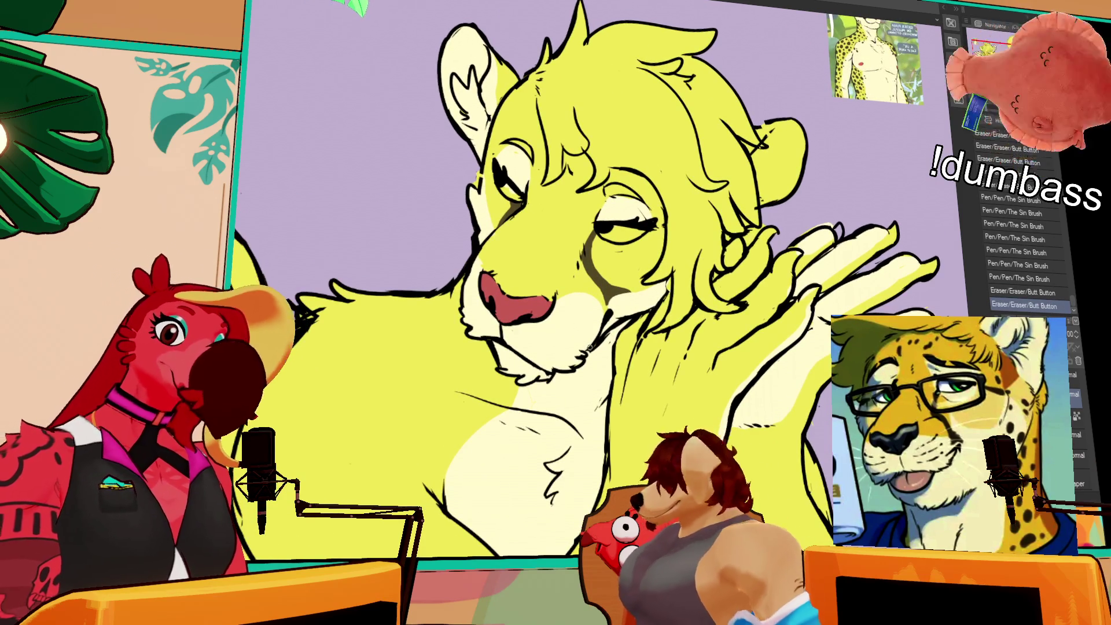
- Erase stray bits and add small strokes along the chin and cheek lineart
click(579, 355)
click(577, 358)
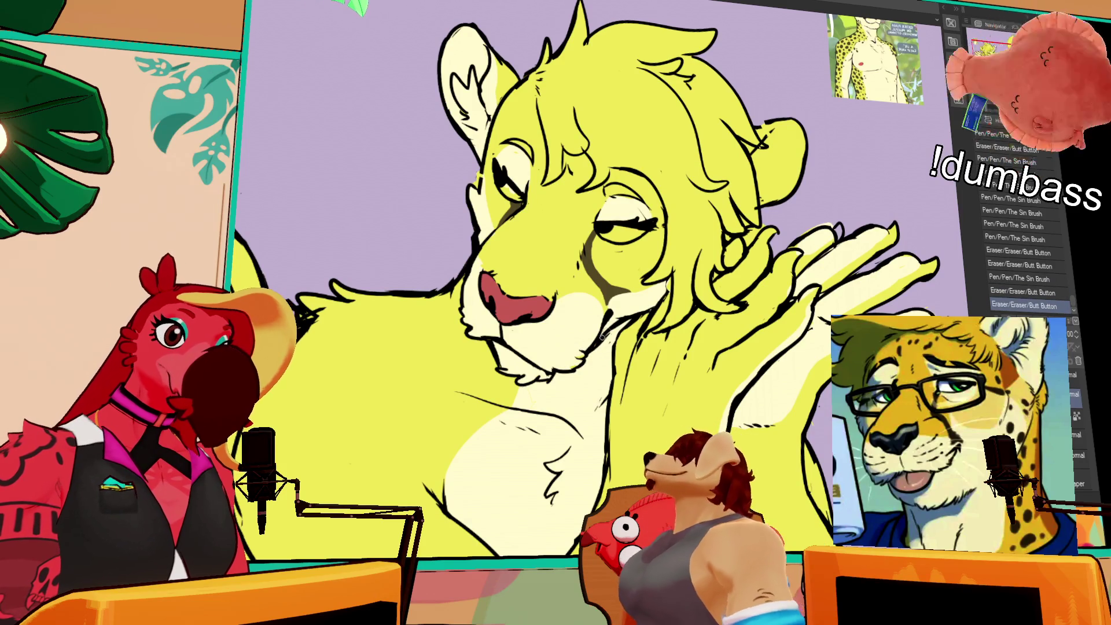
click(633, 318)
click(637, 316)
click(623, 333)
click(613, 322)
click(605, 334)
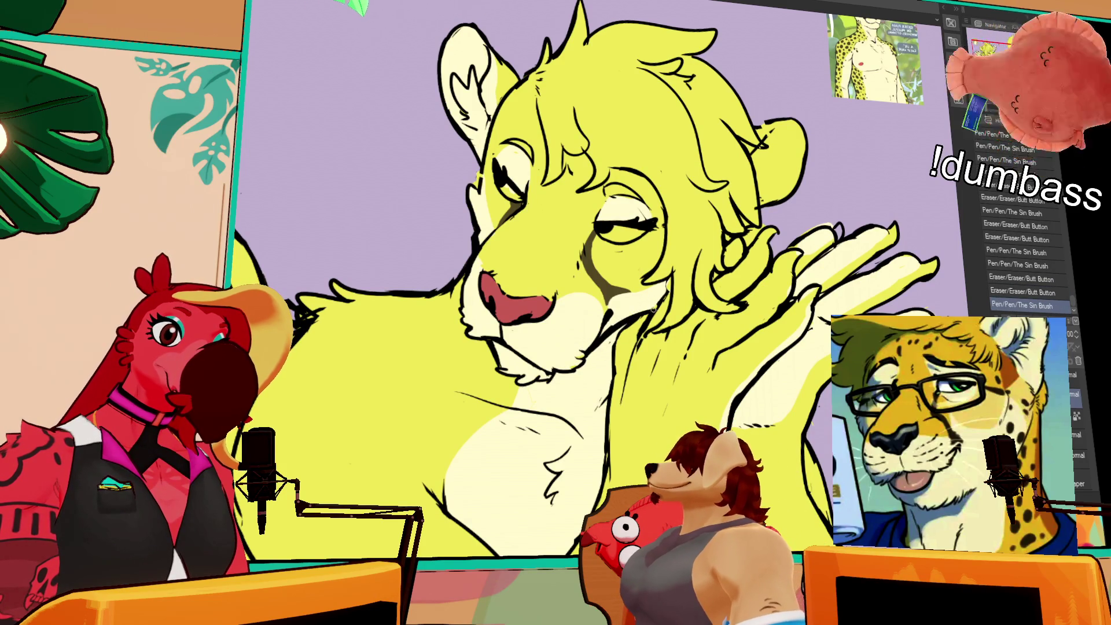
click(637, 318)
click(641, 320)
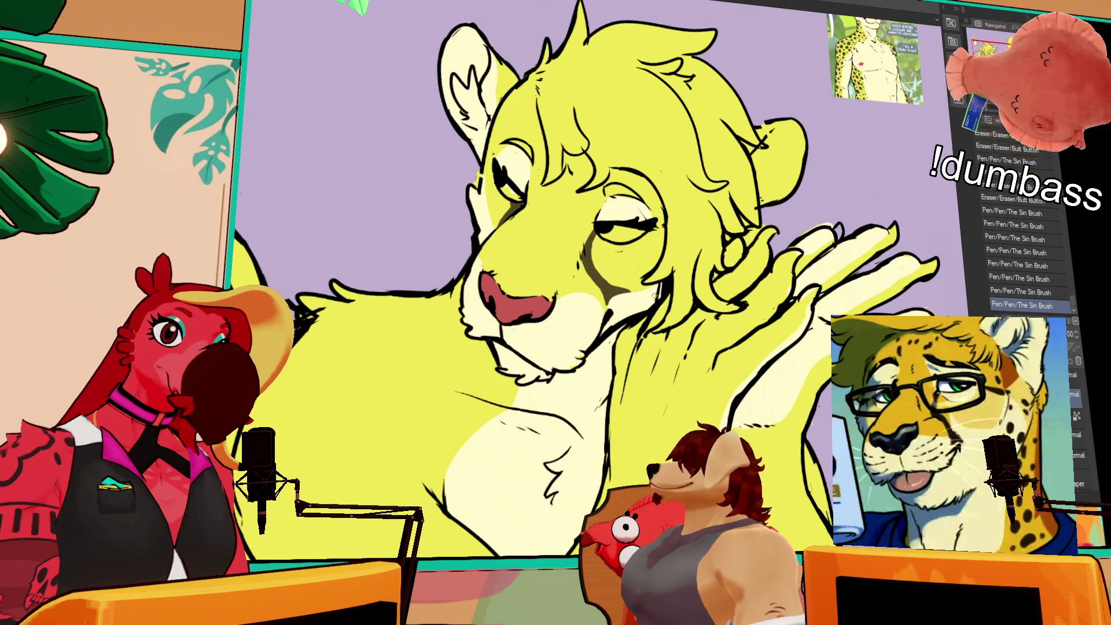
- Zoom in and erase part of the line beside the half-closed eye, undoing extra strokes
scroll(636, 278, up, 1)
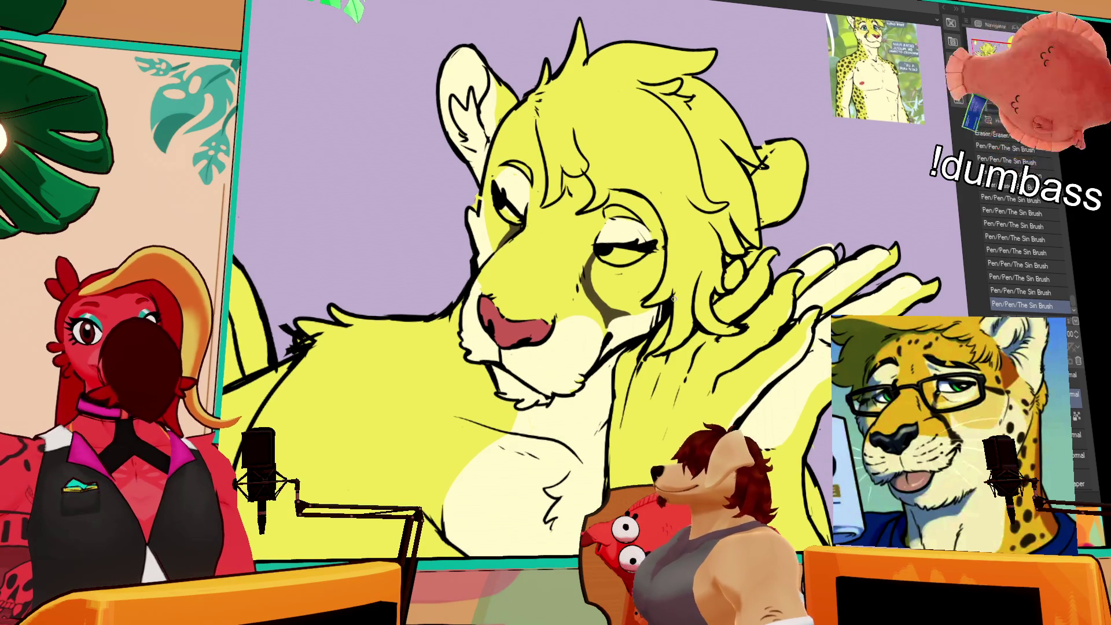
scroll(671, 292, up, 1)
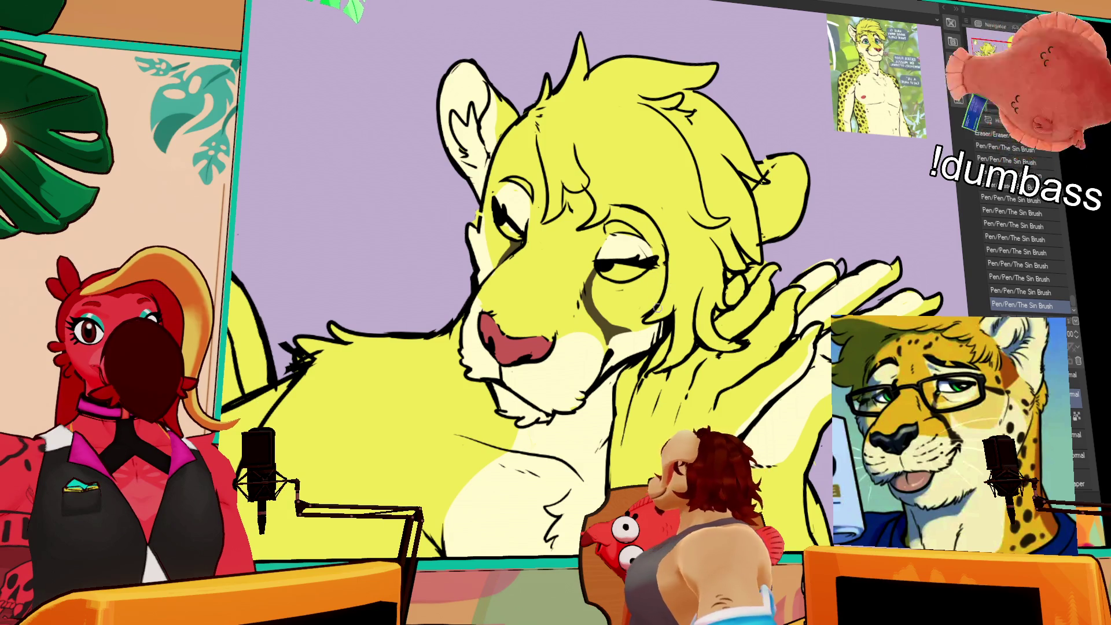
mouse_move(634, 283)
mouse_down()
mouse_move(617, 279)
mouse_move(637, 278)
mouse_up()
key(ctrl+z)
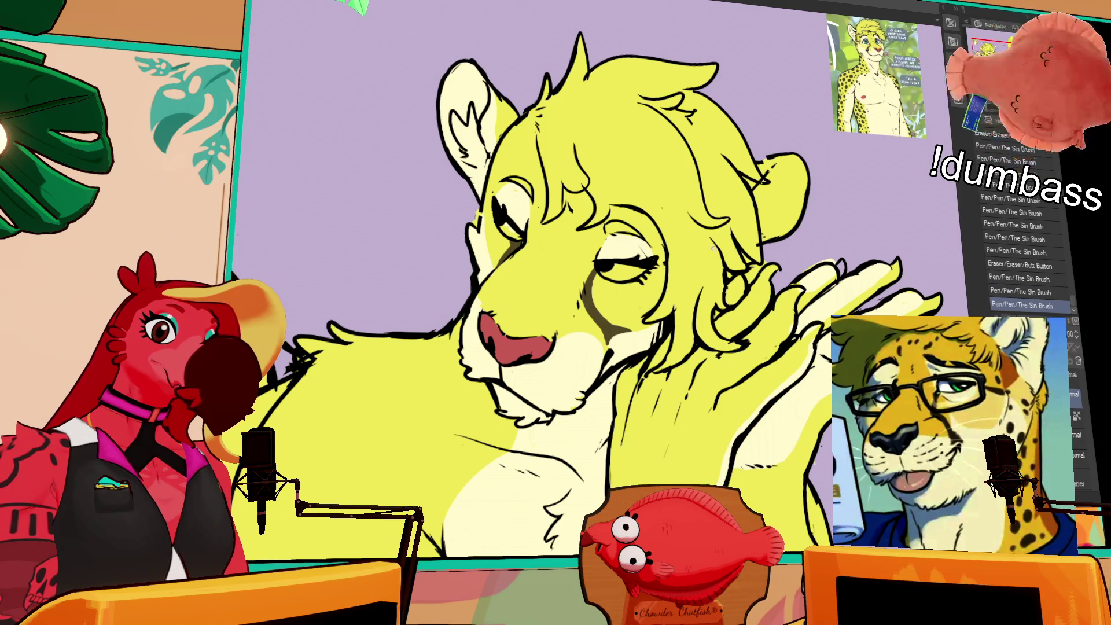
drag(707, 247, 637, 272)
drag(504, 232, 502, 242)
key(ctrl+z)
key(ctrl+y)
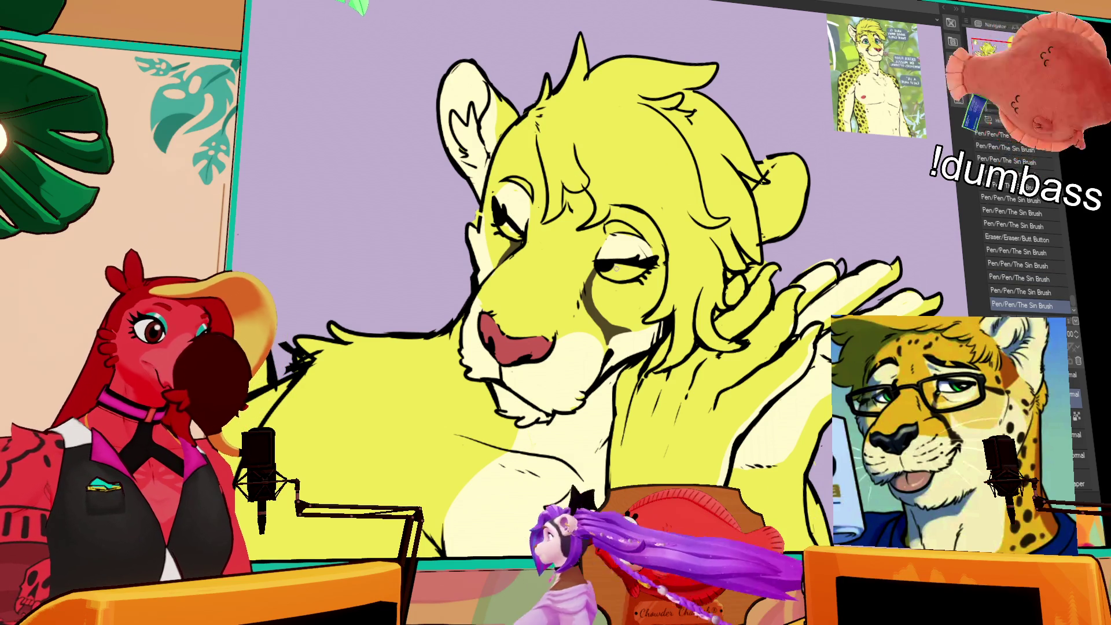
key(ctrl+z)
key(ctrl+z)
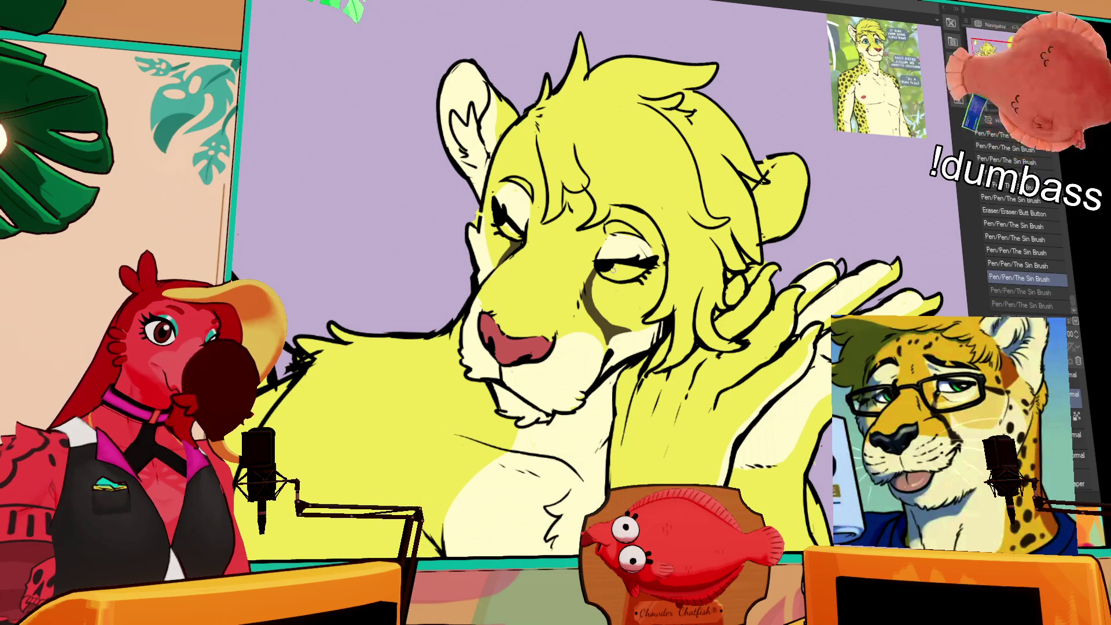
- Rework the eye line with repeated erasing, undo and redo until it sits cleanly
drag(614, 269, 623, 275)
key(ctrl+z)
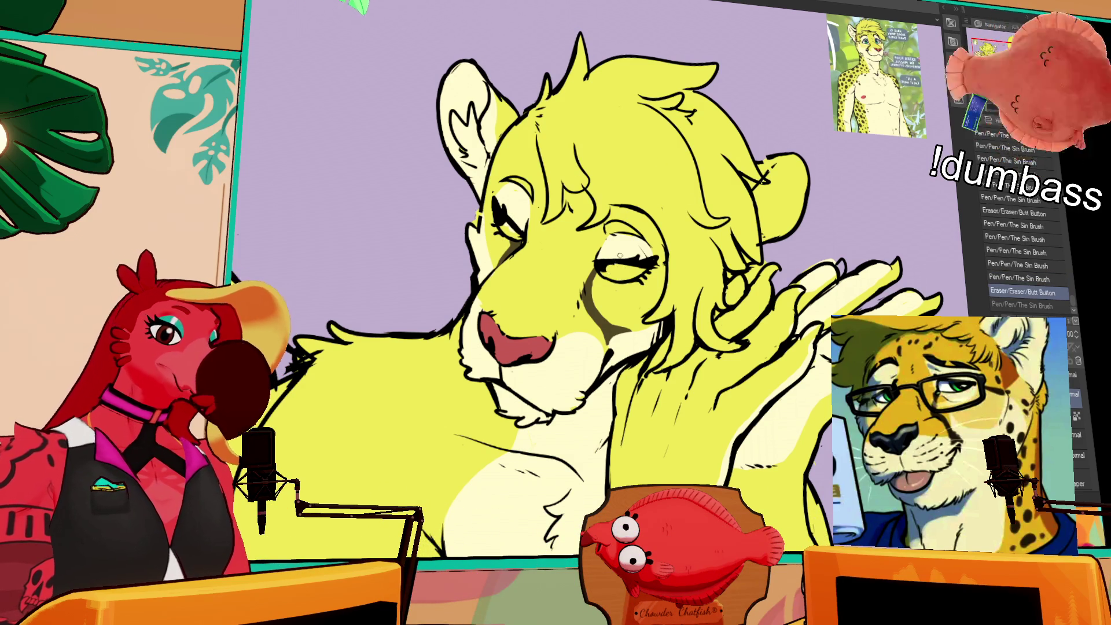
key(ctrl+y)
key(ctrl+z)
key(ctrl+y)
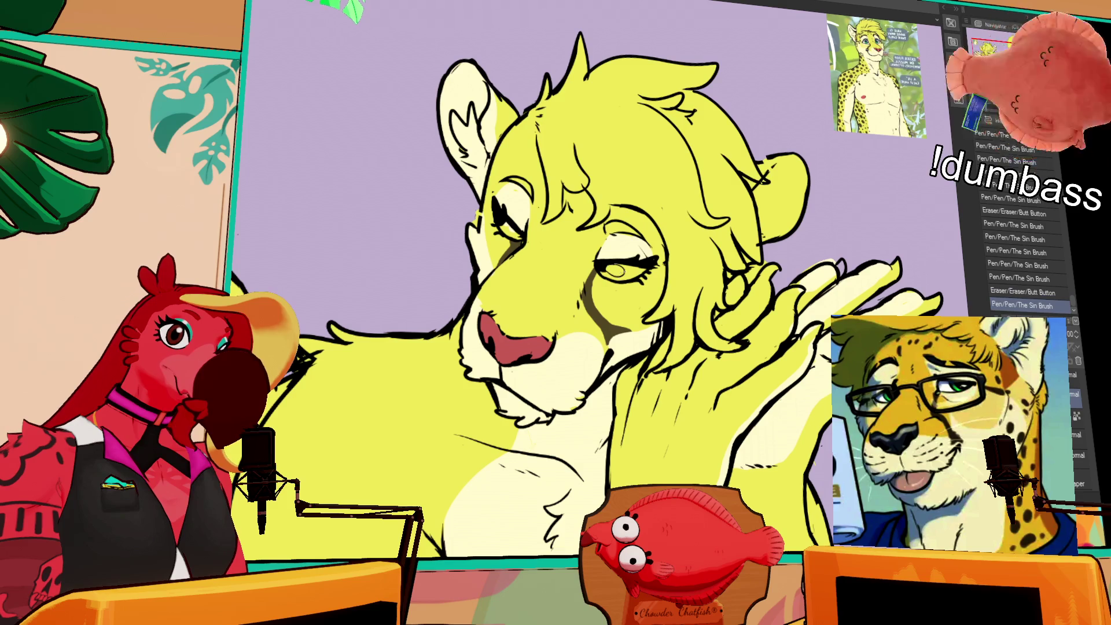
key(ctrl+z)
key(ctrl+z)
drag(605, 267, 622, 273)
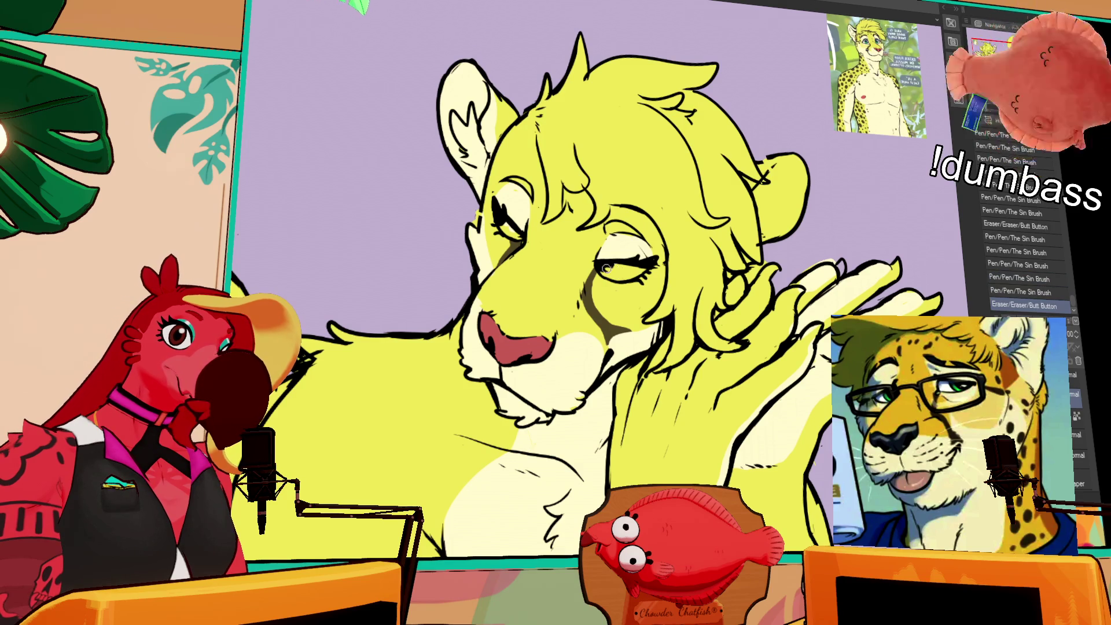
mouse_move(508, 250)
mouse_down()
mouse_move(554, 279)
mouse_move(559, 264)
mouse_up()
key(ctrl+z)
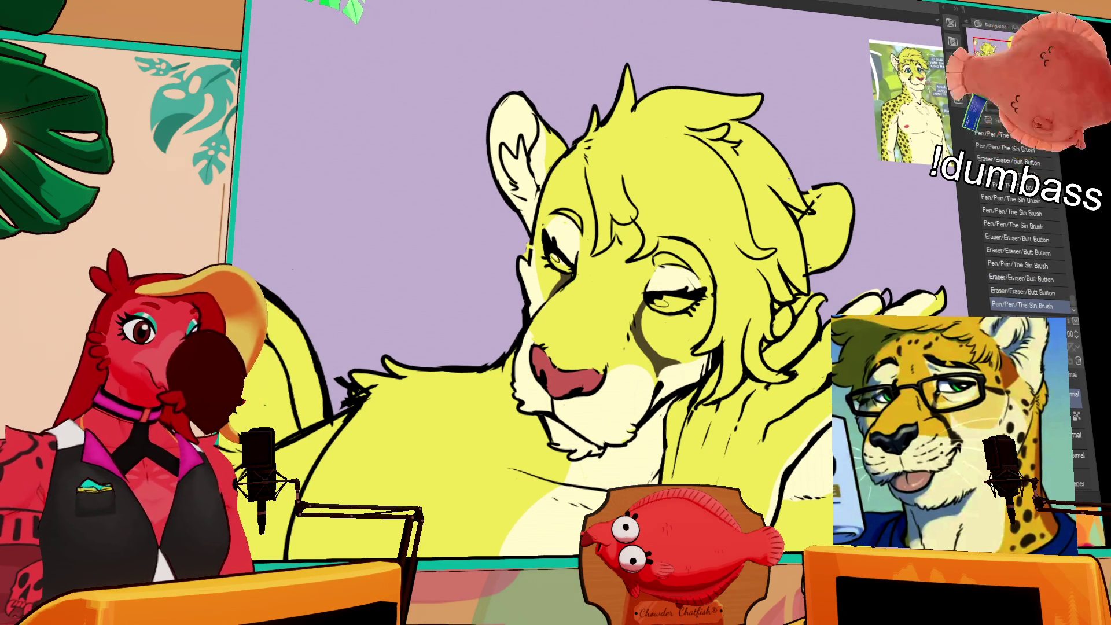
- Add strokes to the eye lineart, undoing the first attempt
mouse_move(758, 235)
mouse_down()
mouse_move(756, 207)
mouse_move(728, 245)
mouse_up()
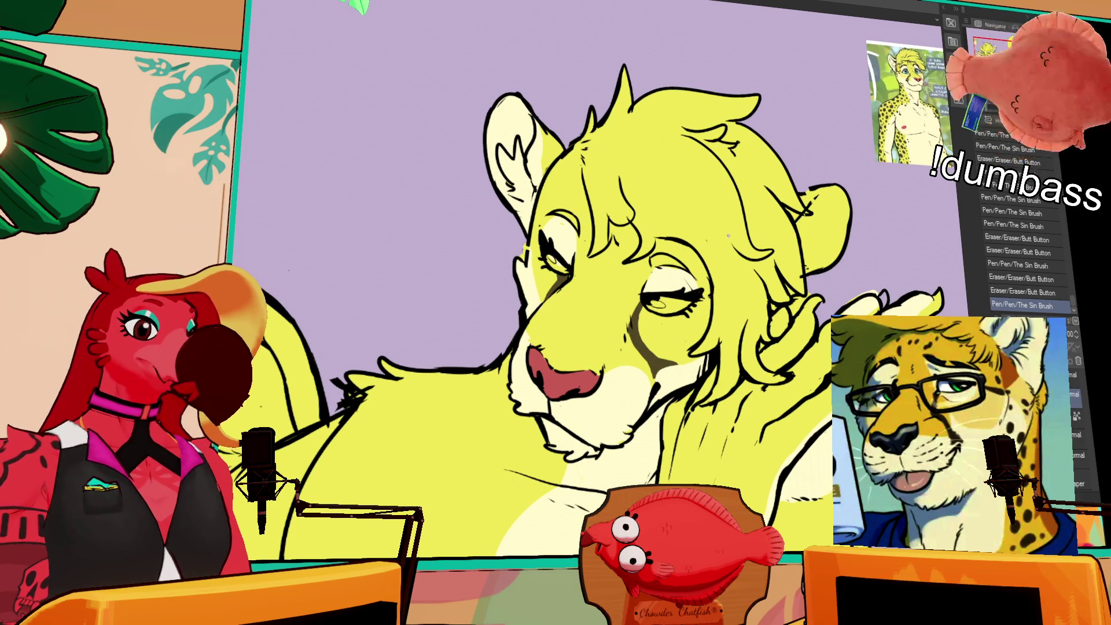
drag(666, 301, 673, 305)
key(ctrl+z)
mouse_move(666, 301)
mouse_down()
mouse_move(692, 308)
mouse_move(688, 298)
mouse_up()
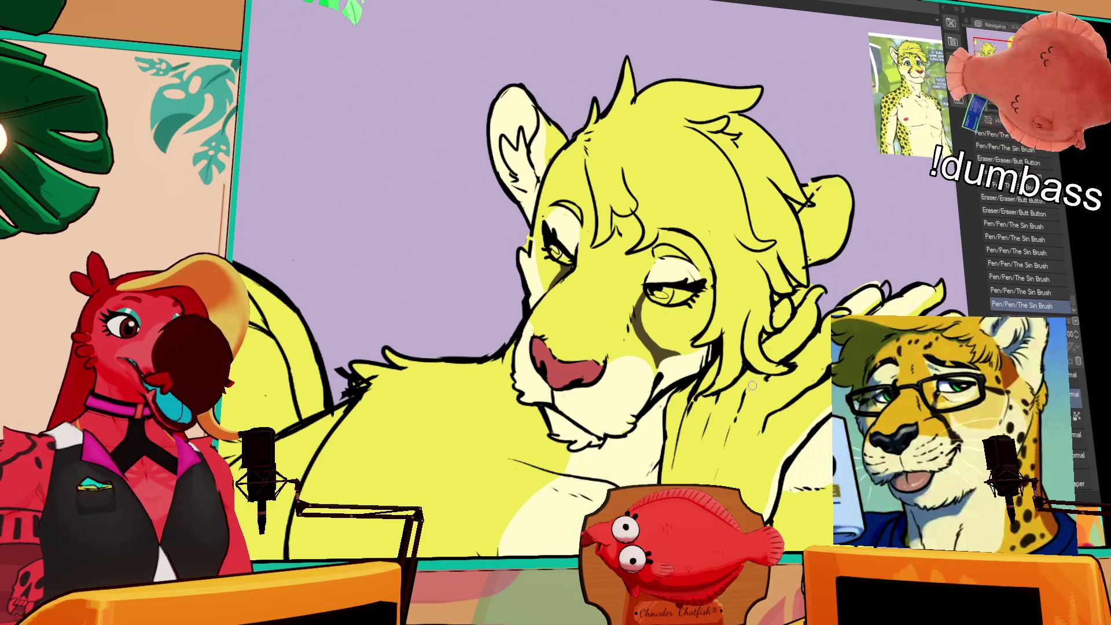
- Touch up the jaw and lower-cheek lines with small pen and eraser strokes
mouse_move(747, 379)
mouse_down()
mouse_move(761, 391)
mouse_move(772, 383)
mouse_move(776, 412)
mouse_up()
drag(747, 379, 730, 420)
drag(721, 452, 729, 439)
scroll(735, 458, down, 1)
drag(730, 433, 728, 417)
scroll(736, 458, down, 1)
drag(759, 482, 757, 488)
drag(695, 504, 693, 512)
mouse_move(693, 511)
mouse_down()
mouse_move(692, 433)
mouse_move(708, 402)
mouse_up()
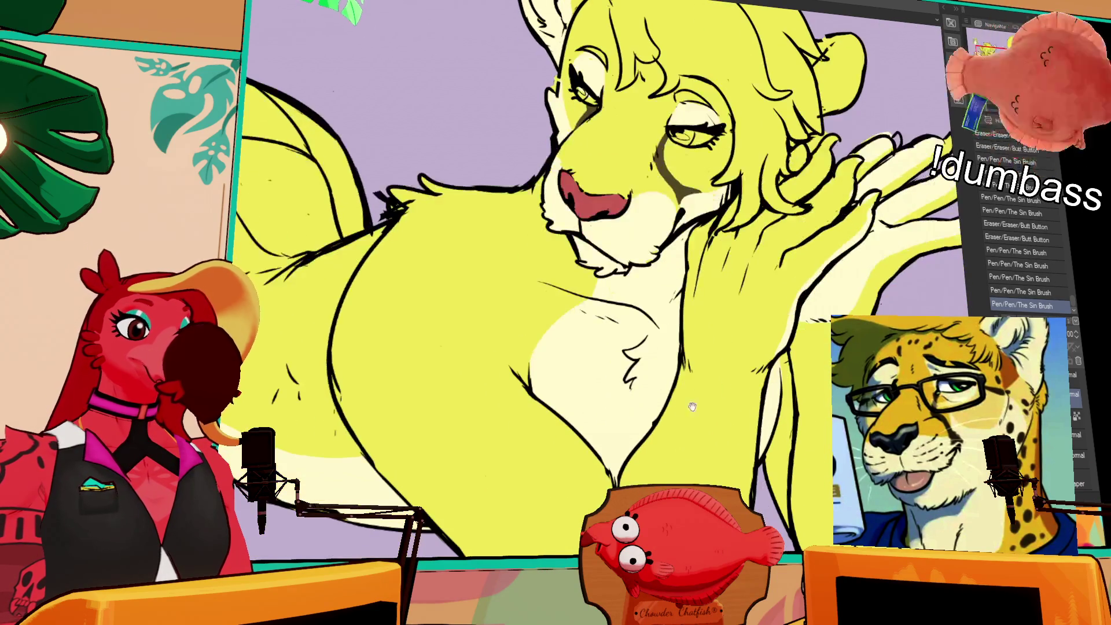
- Add short pen strokes to the chest lineart and erase a small stray bit of line
mouse_move(608, 463)
mouse_down()
mouse_move(628, 486)
mouse_move(637, 478)
mouse_move(628, 486)
mouse_up()
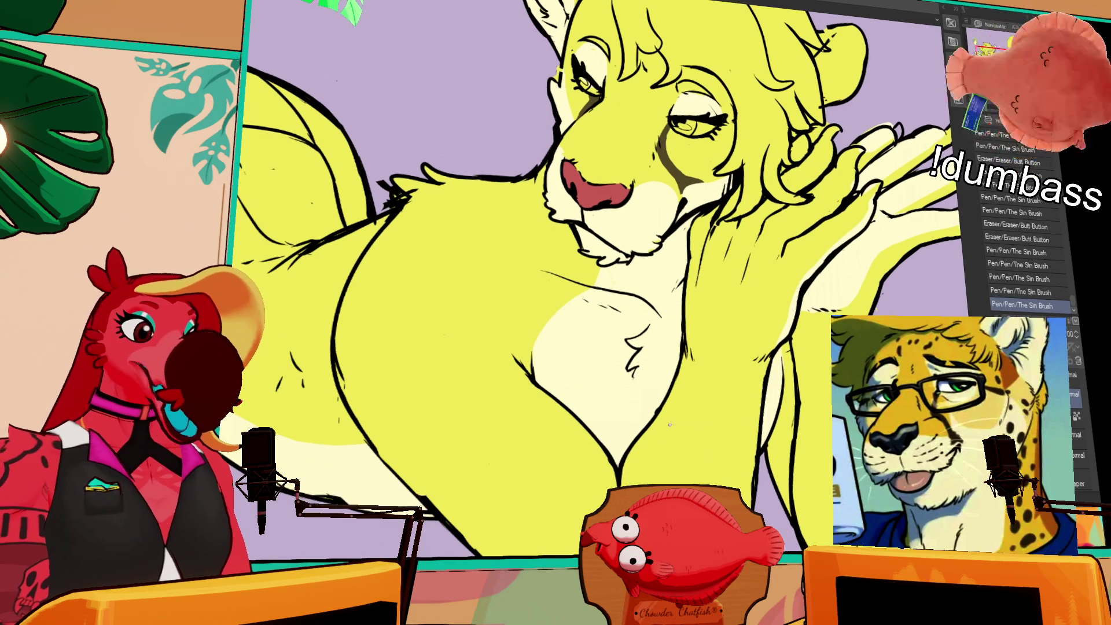
drag(642, 406, 759, 377)
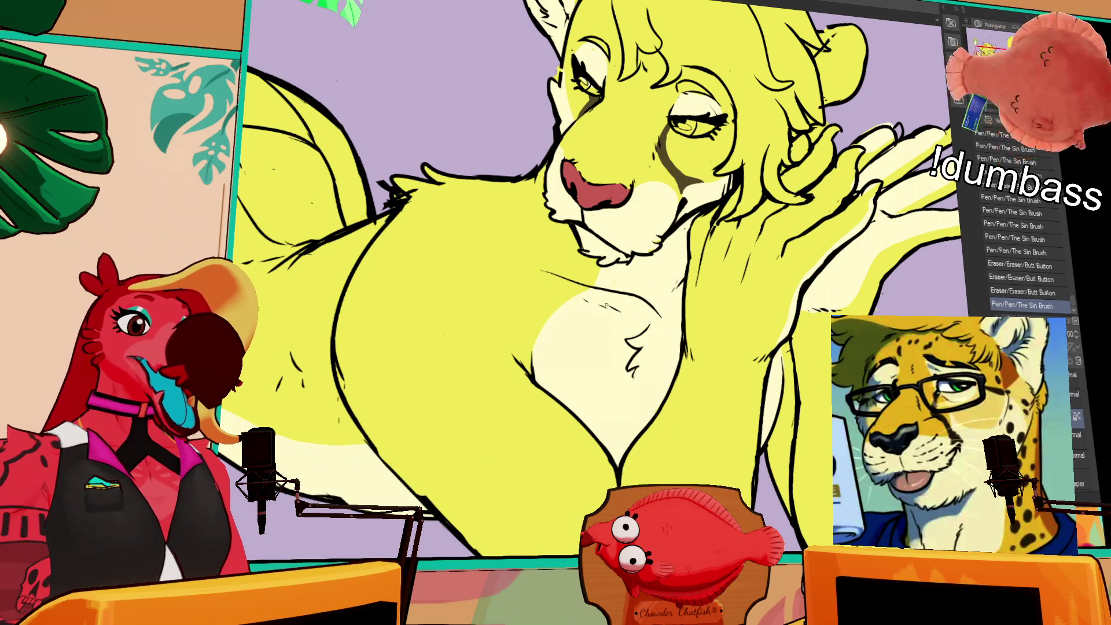
drag(597, 298, 585, 308)
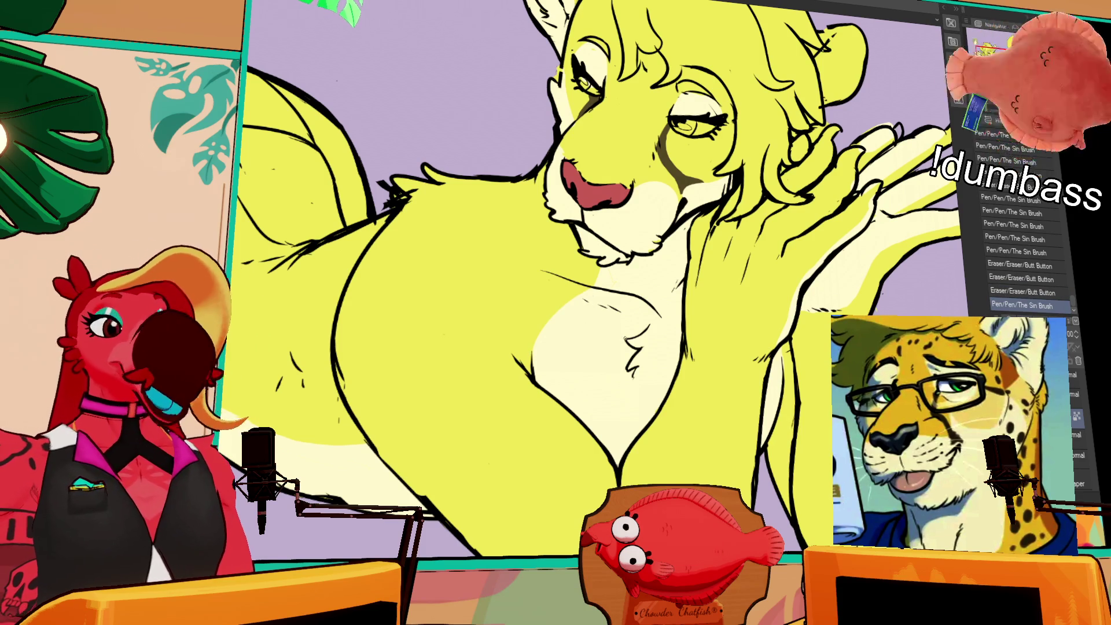
mouse_move(810, 270)
mouse_down()
mouse_move(807, 290)
mouse_move(787, 285)
mouse_move(816, 273)
mouse_up()
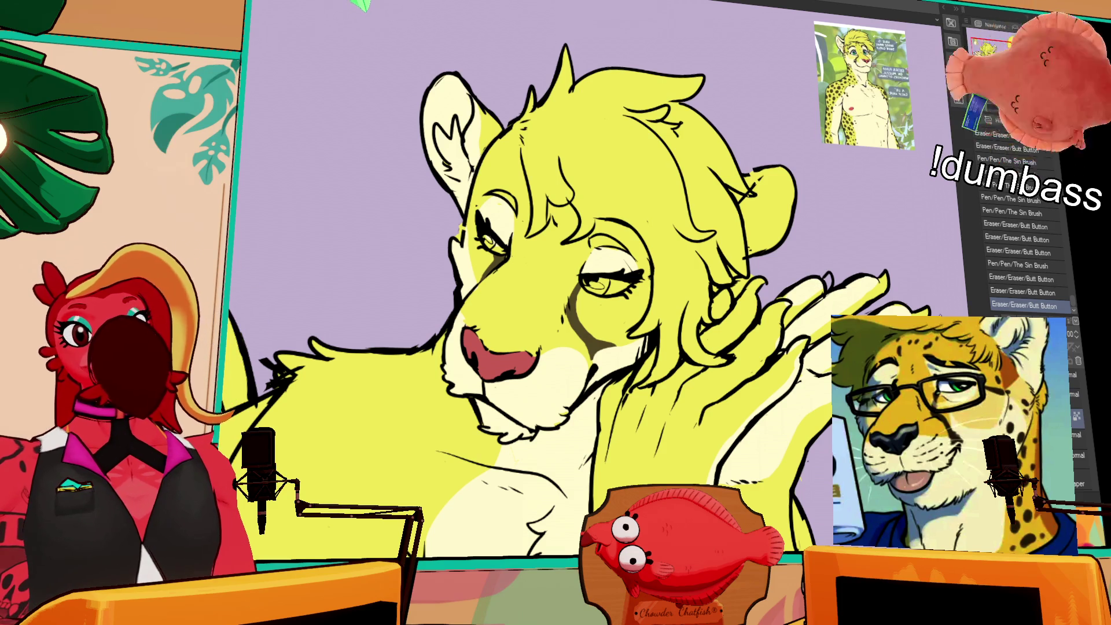
- Lock transparent pixels on the lineart layer and add small pen strokes near the hand
key(slash)
drag(805, 289, 798, 284)
drag(811, 278, 812, 278)
click(813, 291)
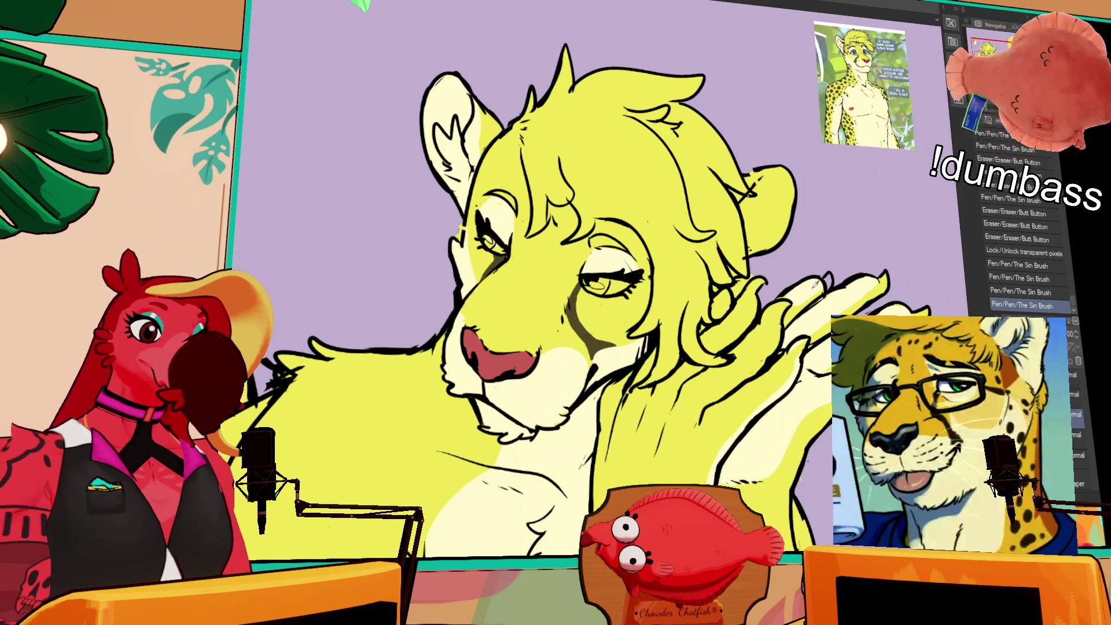
drag(829, 284, 824, 276)
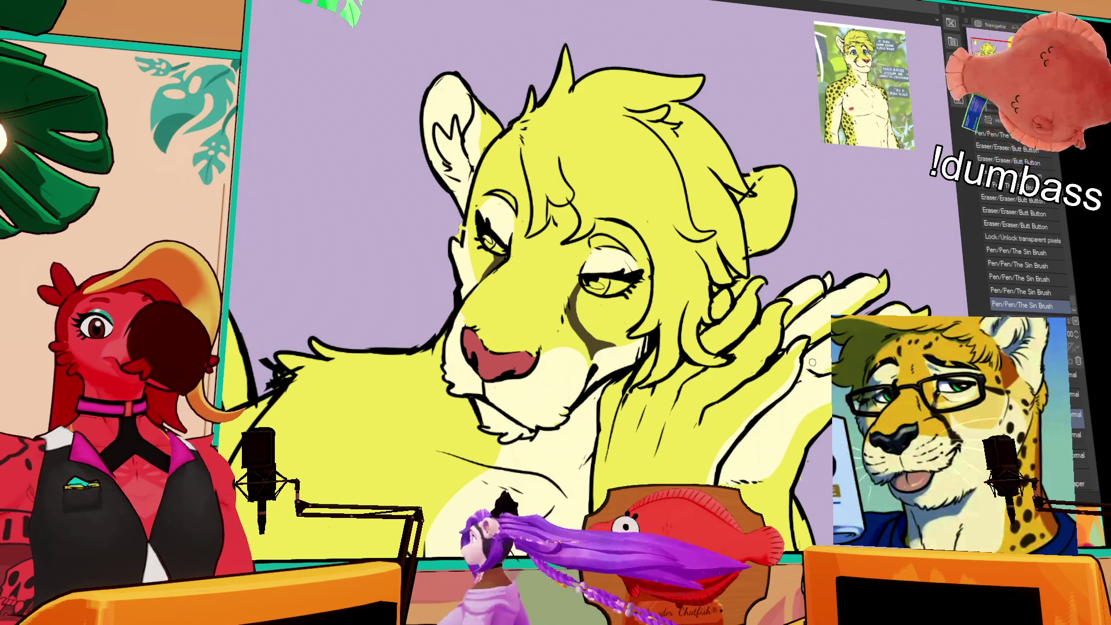
- Erase stray line bits around the arm and clean up the chest outline
mouse_move(813, 361)
mouse_down()
mouse_move(799, 226)
mouse_move(764, 184)
mouse_up()
drag(745, 282, 742, 249)
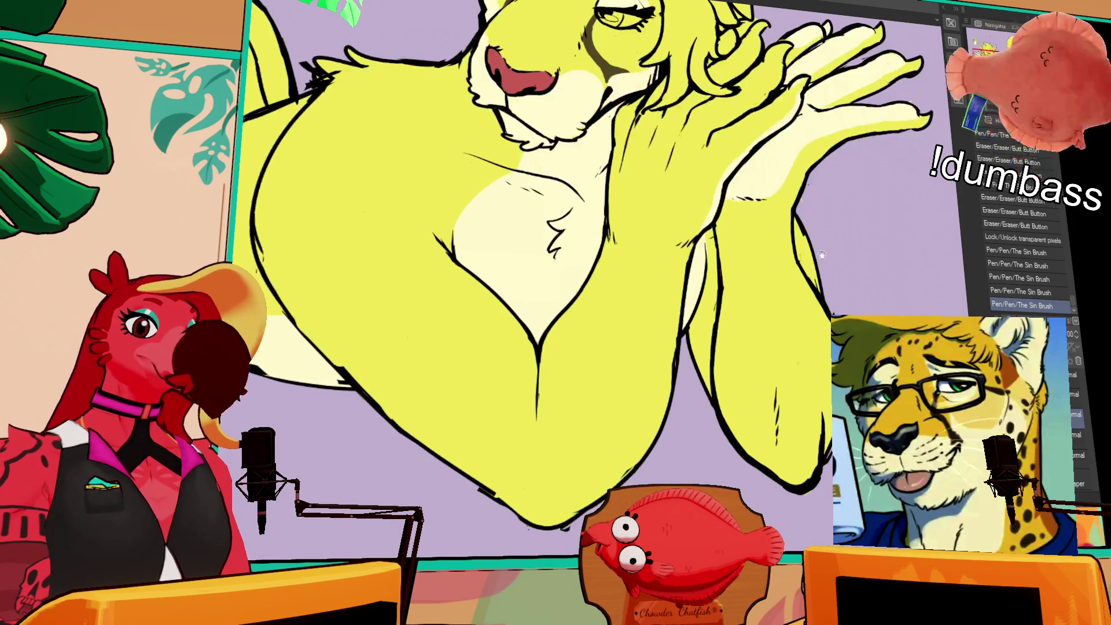
drag(315, 354, 362, 389)
drag(257, 232, 254, 210)
drag(417, 219, 574, 306)
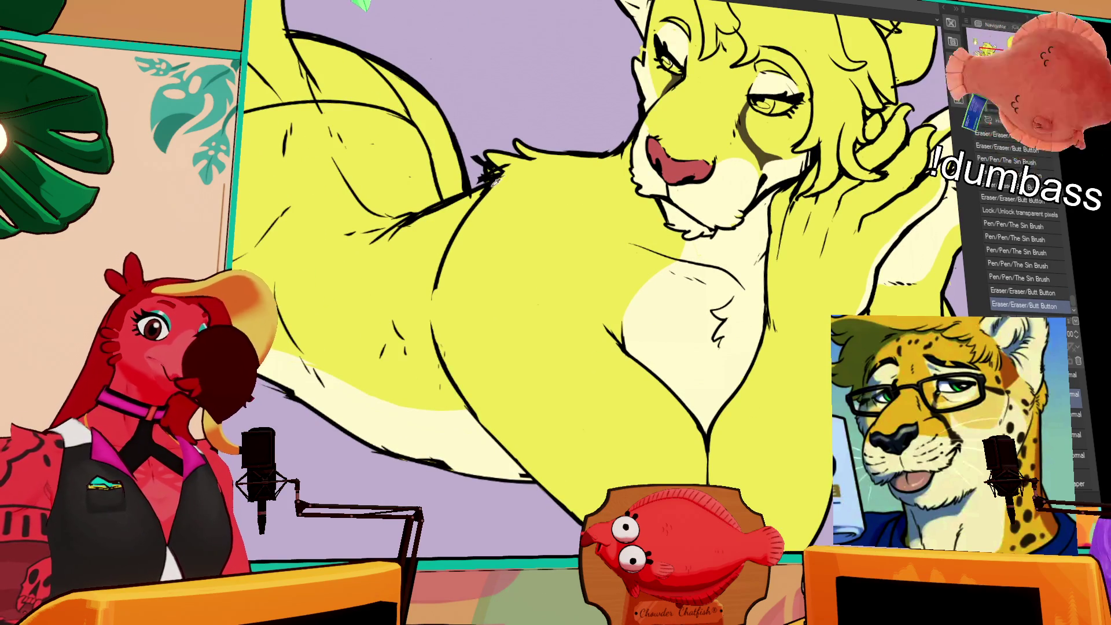
mouse_move(440, 295)
mouse_down()
mouse_move(443, 255)
mouse_move(415, 299)
mouse_move(417, 337)
mouse_move(441, 331)
mouse_move(439, 347)
mouse_up()
drag(438, 312, 437, 358)
- Add fur strokes to the chest outline and erase overlapping chest lines
mouse_move(455, 281)
mouse_down()
mouse_move(443, 293)
mouse_move(451, 308)
mouse_up()
drag(464, 254, 457, 262)
drag(463, 204, 539, 235)
drag(481, 271, 494, 257)
drag(559, 224, 519, 245)
key(ctrl+z)
key(ctrl+z)
key(ctrl+z)
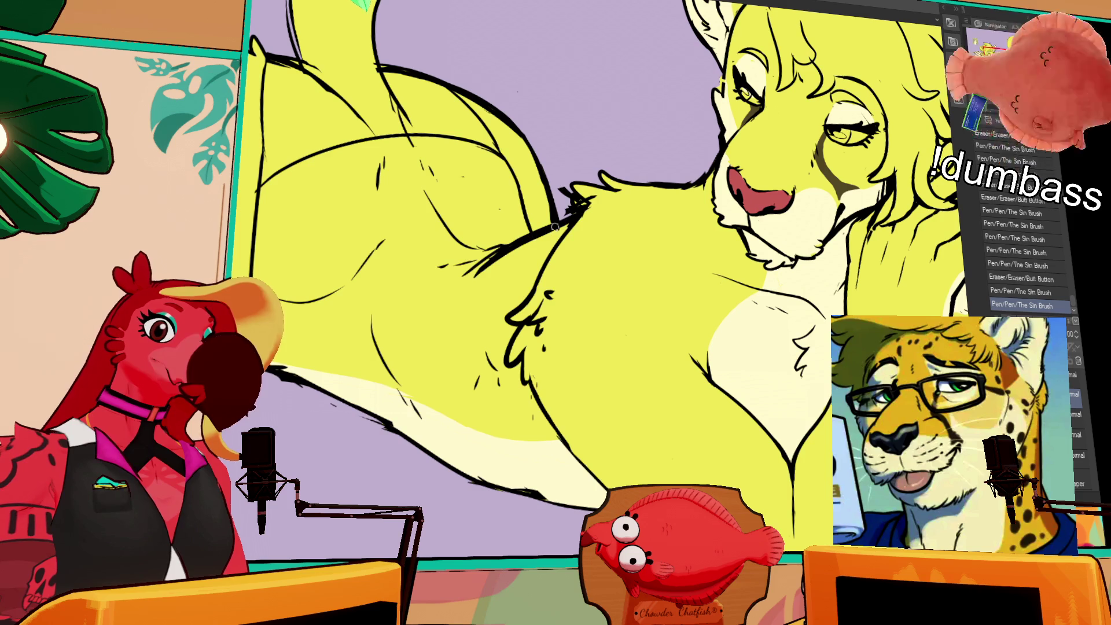
mouse_move(574, 204)
mouse_down()
mouse_move(595, 208)
mouse_move(557, 188)
mouse_move(602, 224)
mouse_up()
mouse_move(683, 264)
mouse_down()
mouse_move(629, 229)
mouse_move(654, 204)
mouse_up()
mouse_move(510, 289)
mouse_down()
mouse_move(496, 299)
mouse_move(505, 268)
mouse_up()
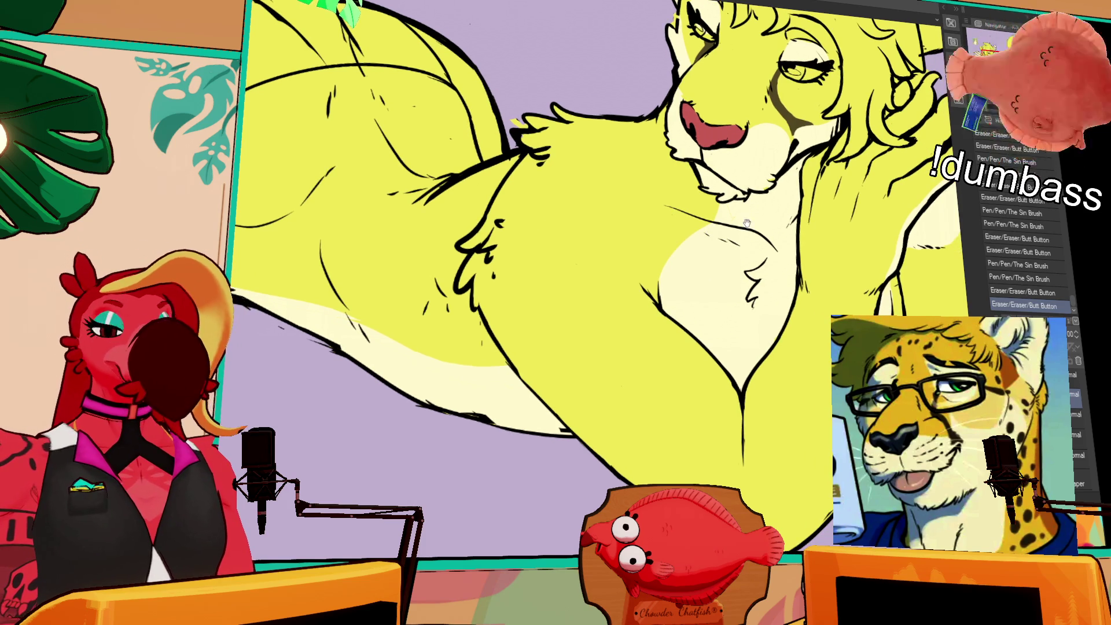
drag(742, 212, 759, 233)
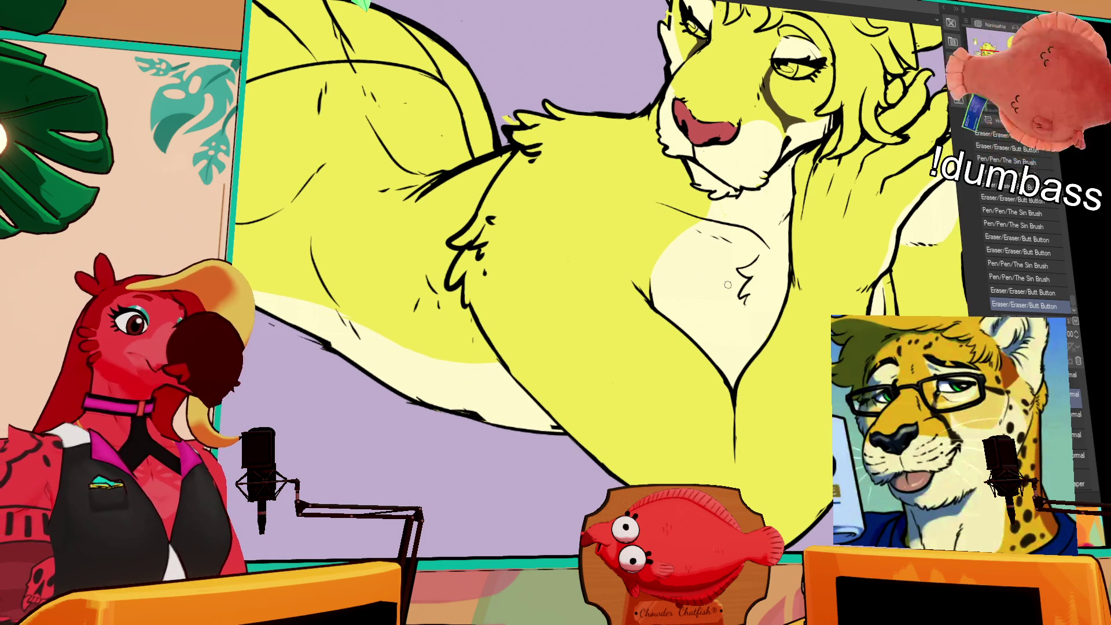
- Erase and redraw line overlaps on the lower body and belly
drag(472, 306, 483, 317)
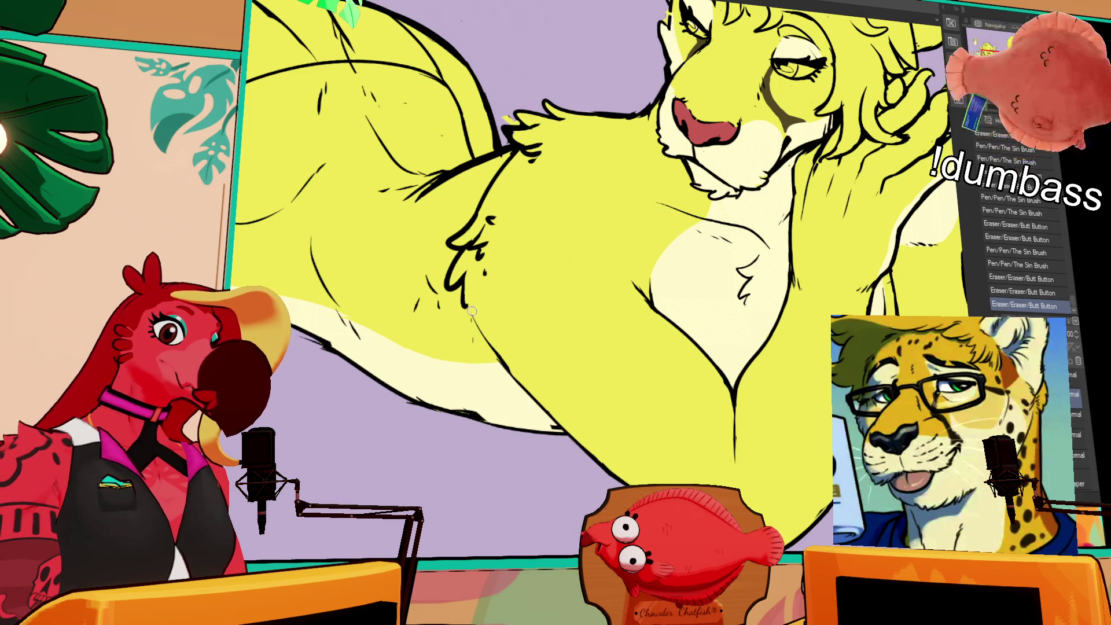
drag(524, 385, 492, 334)
key(ctrl+z)
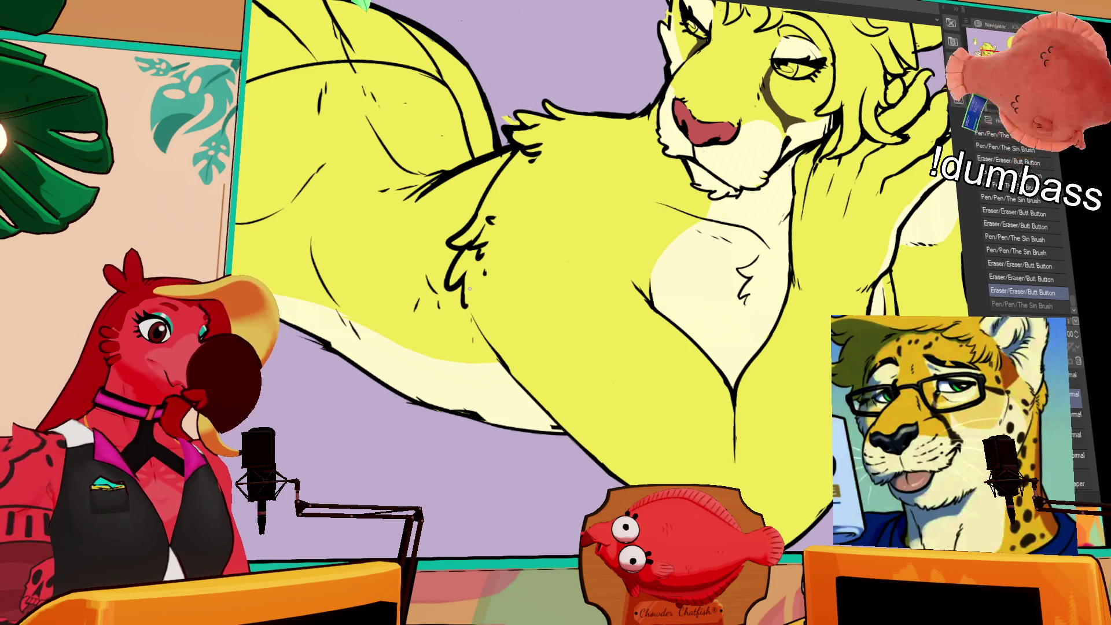
key(ctrl+y)
mouse_move(498, 341)
mouse_down()
mouse_move(536, 385)
mouse_move(524, 371)
mouse_up()
mouse_move(475, 344)
mouse_down()
mouse_move(637, 347)
mouse_move(677, 371)
mouse_move(640, 365)
mouse_move(649, 381)
mouse_move(641, 346)
mouse_up()
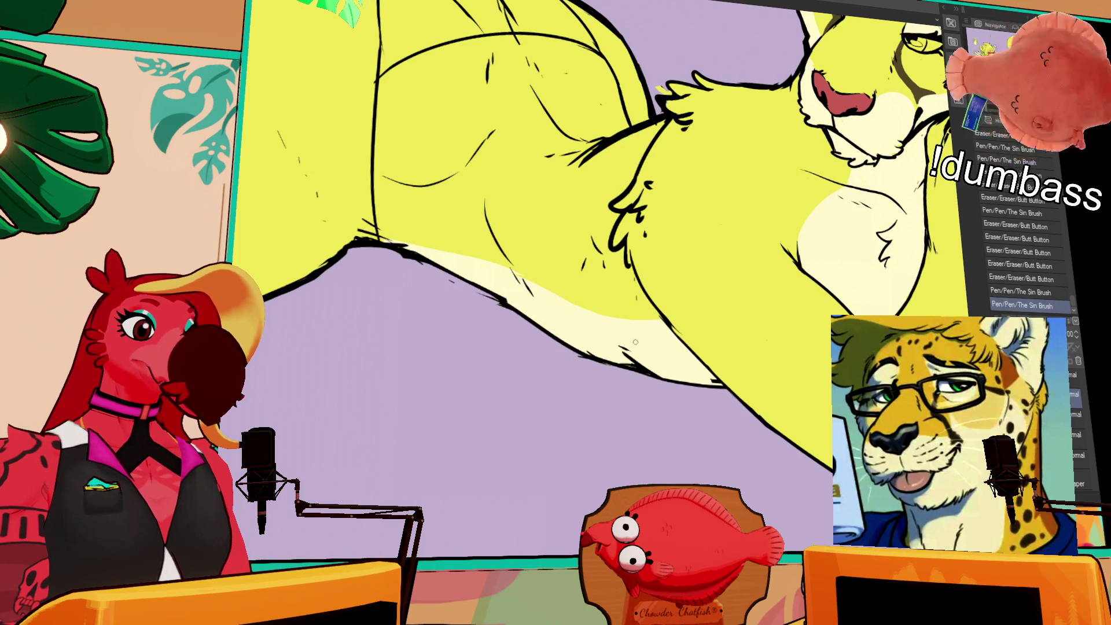
key(ctrl+z)
drag(711, 381, 719, 382)
drag(721, 381, 731, 379)
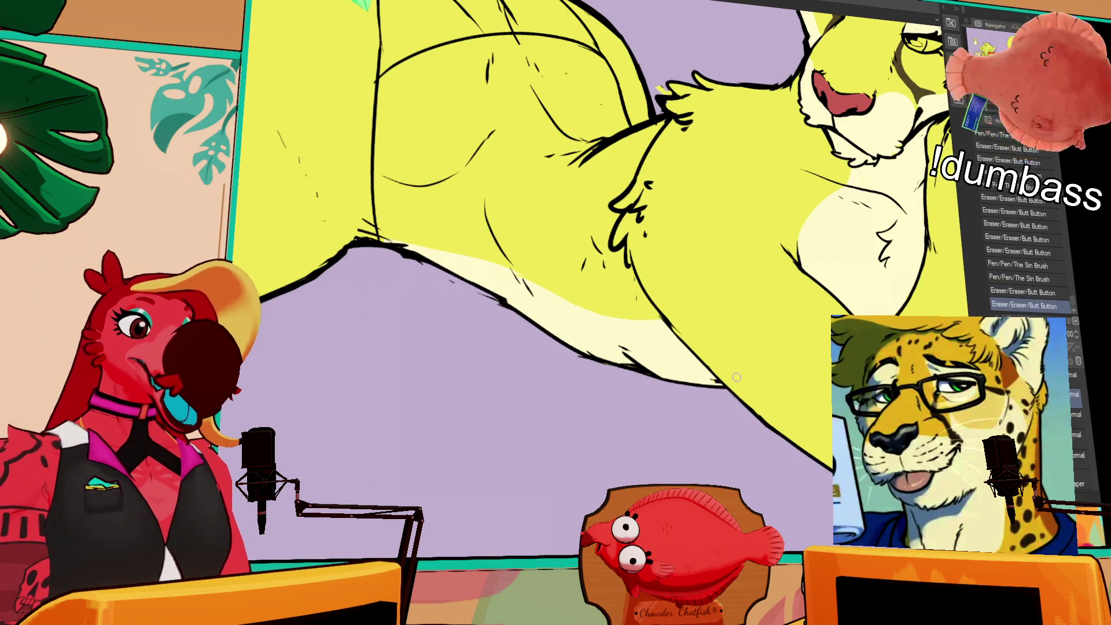
- Retouch the end of the belly line and redraw the leg outline
drag(818, 361, 795, 375)
mouse_move(821, 499)
mouse_down()
mouse_move(806, 492)
mouse_move(827, 506)
mouse_up()
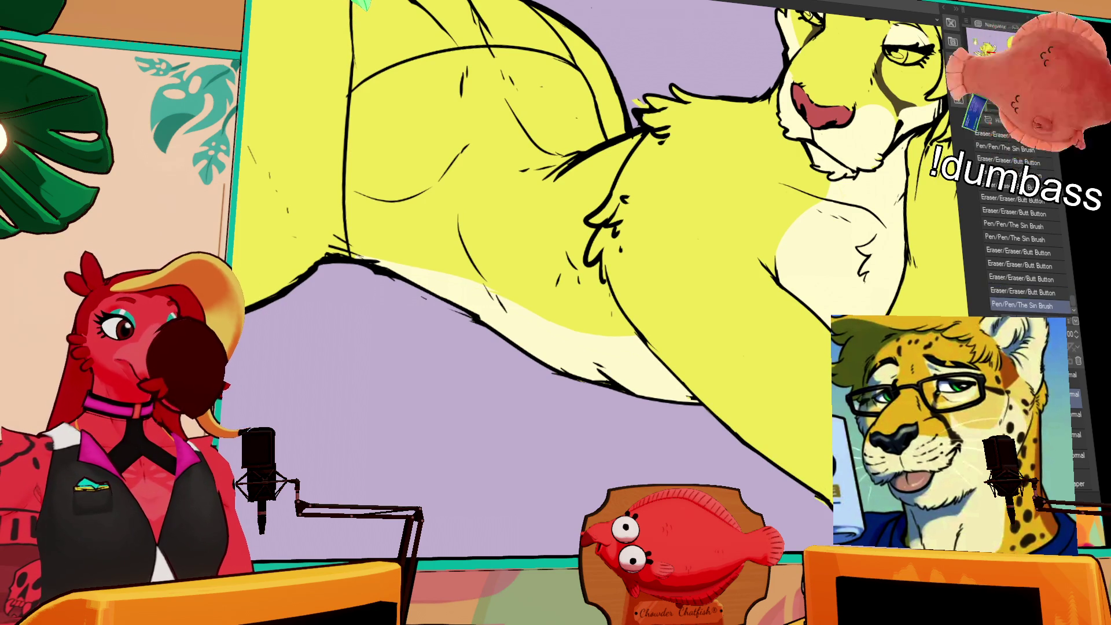
mouse_move(827, 503)
mouse_down()
mouse_move(822, 492)
mouse_move(818, 510)
mouse_up()
key(ctrl+z)
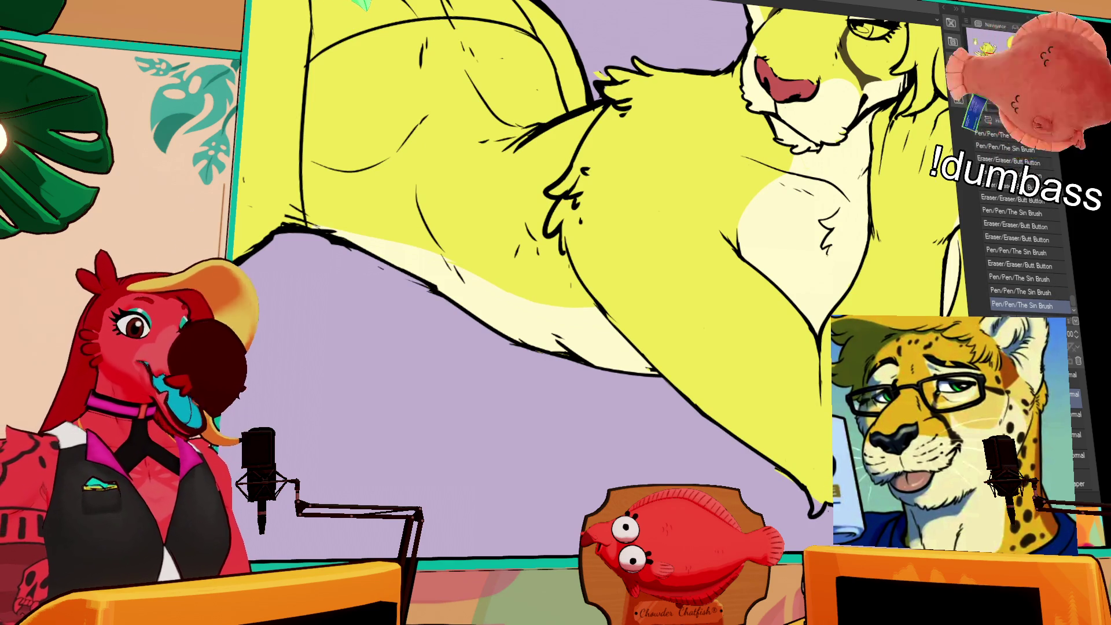
drag(829, 512, 824, 505)
mouse_move(828, 383)
mouse_down()
mouse_move(779, 421)
mouse_move(785, 458)
mouse_up()
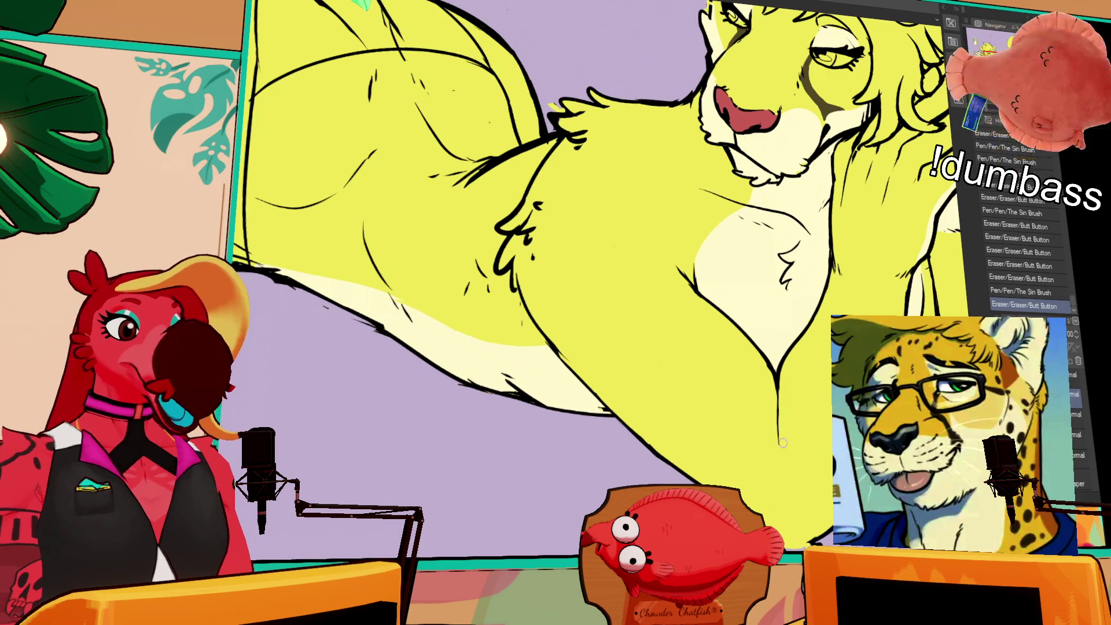
drag(780, 414, 778, 455)
drag(778, 447, 776, 453)
drag(767, 120, 678, 219)
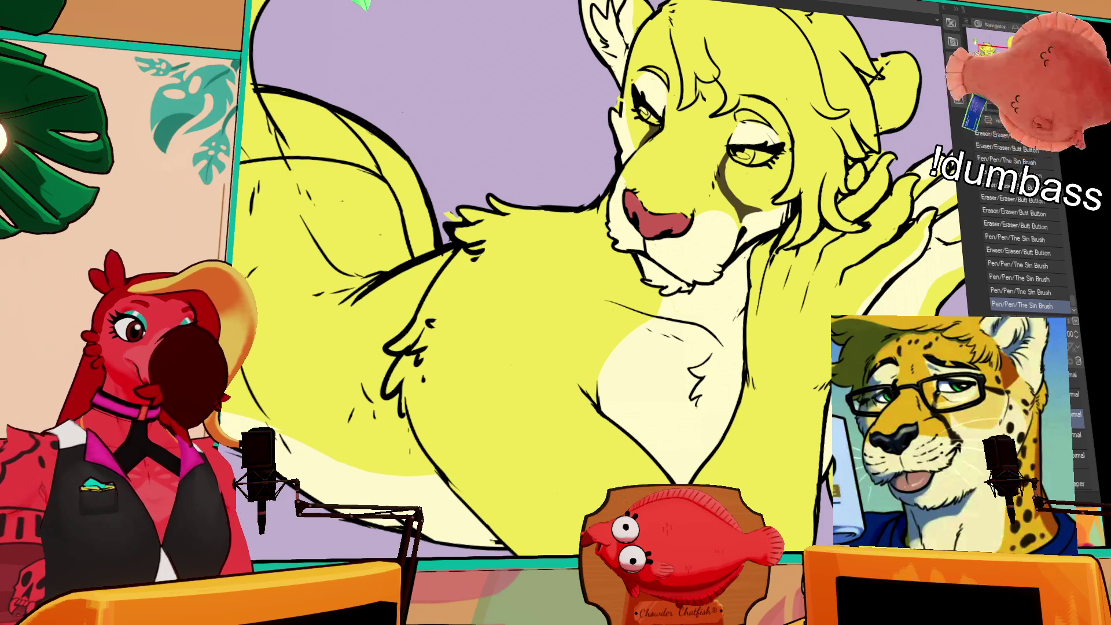
- Erase stray bits near the head, stepping back then forward in the history
drag(845, 396, 828, 408)
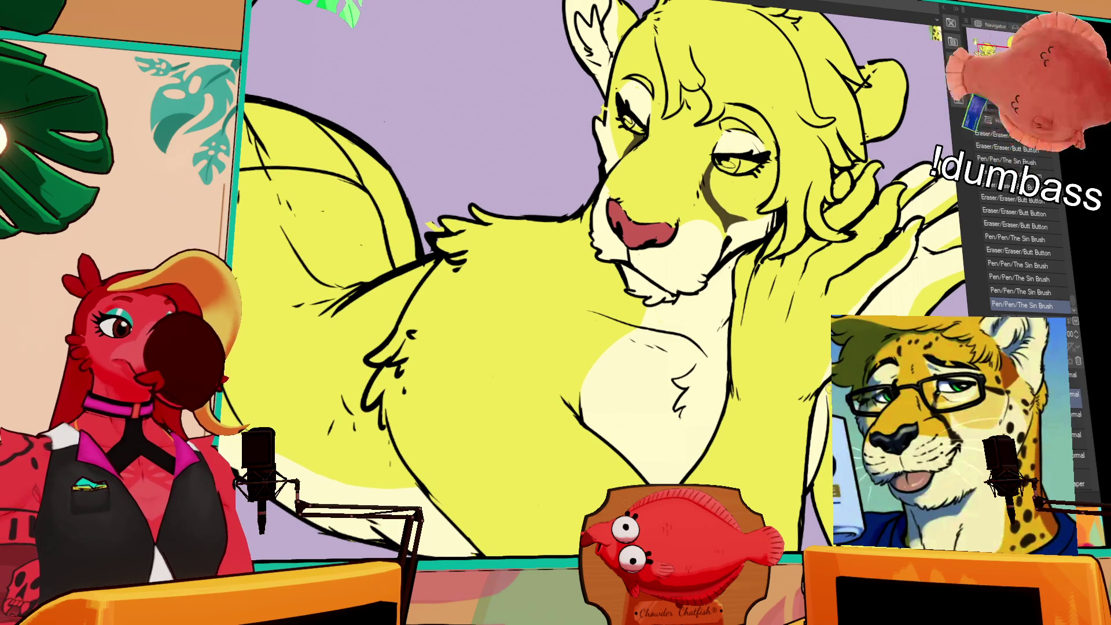
drag(643, 226, 614, 237)
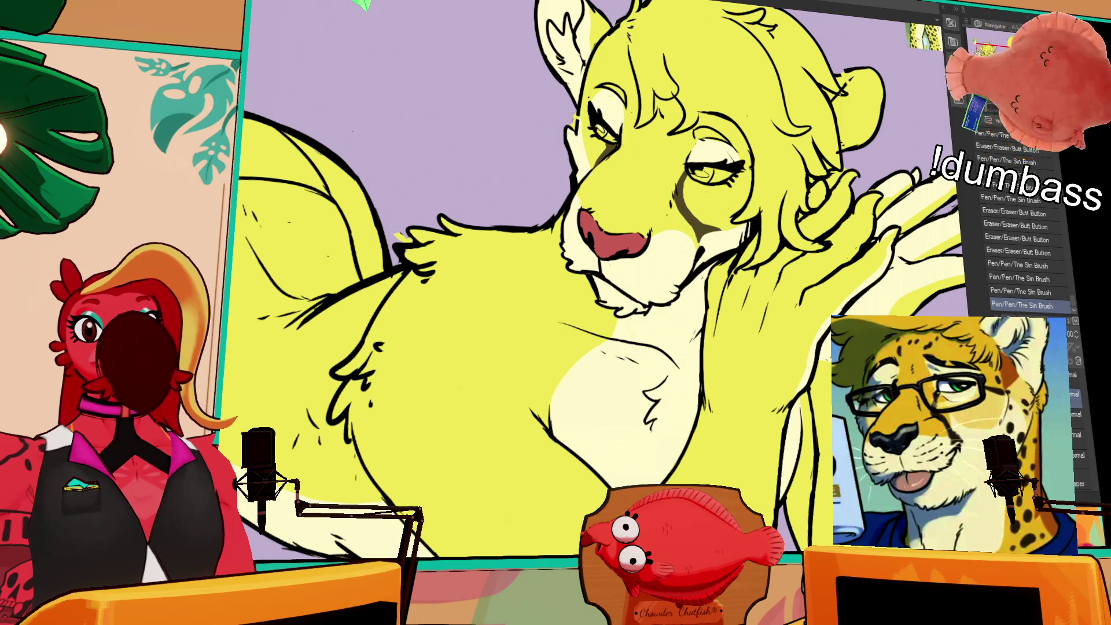
click(1045, 291)
click(1038, 307)
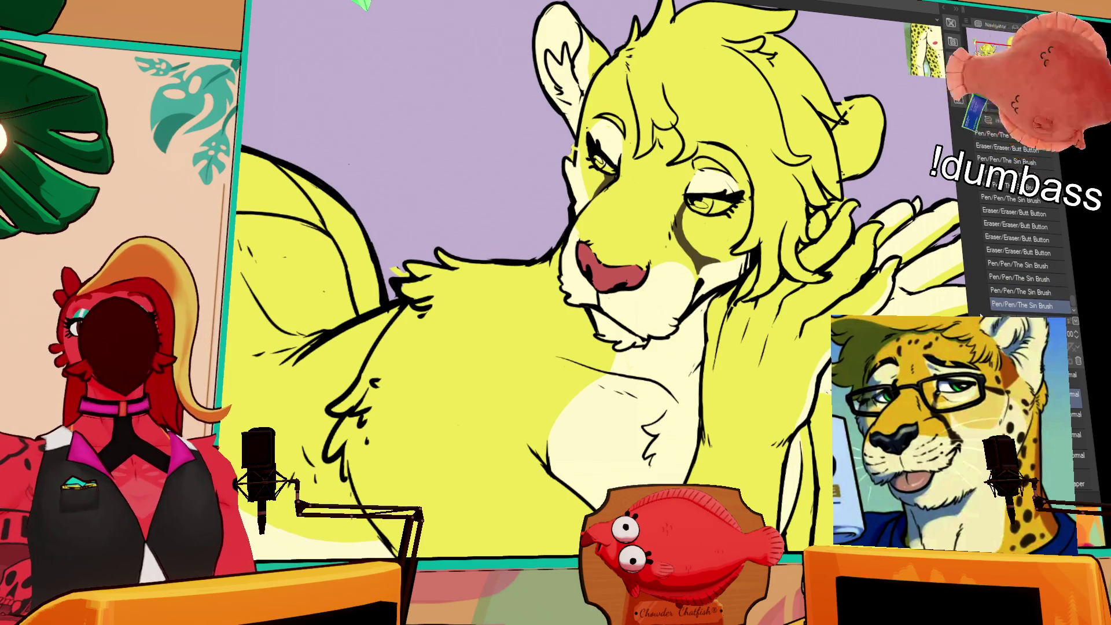
- Add and redo small pen marks along the chin line
scroll(602, 278, down, 3)
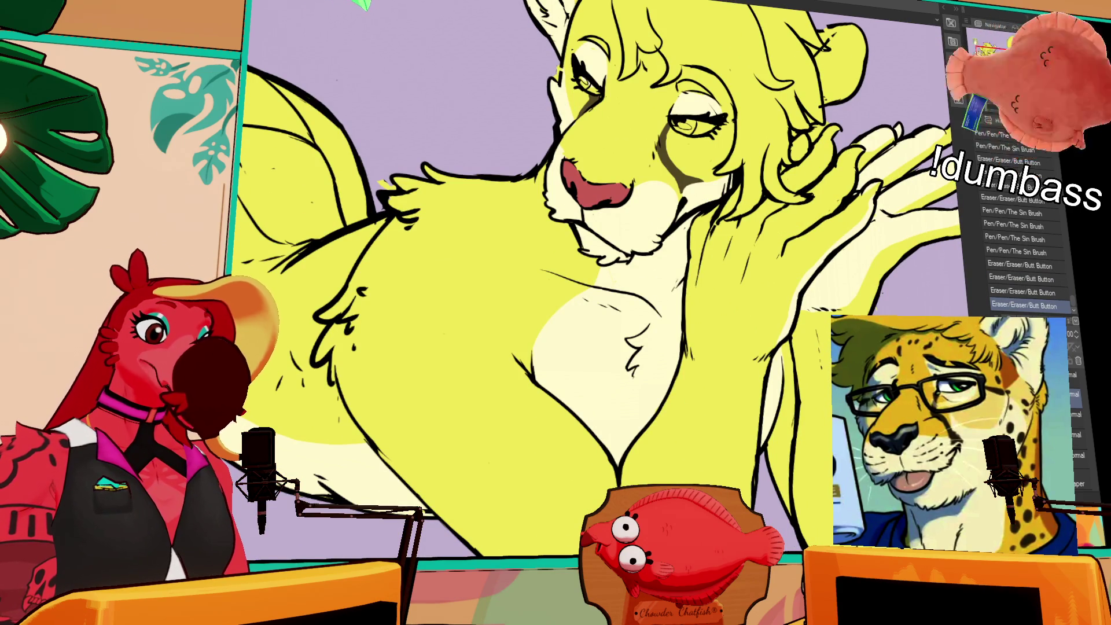
scroll(602, 278, down, 2)
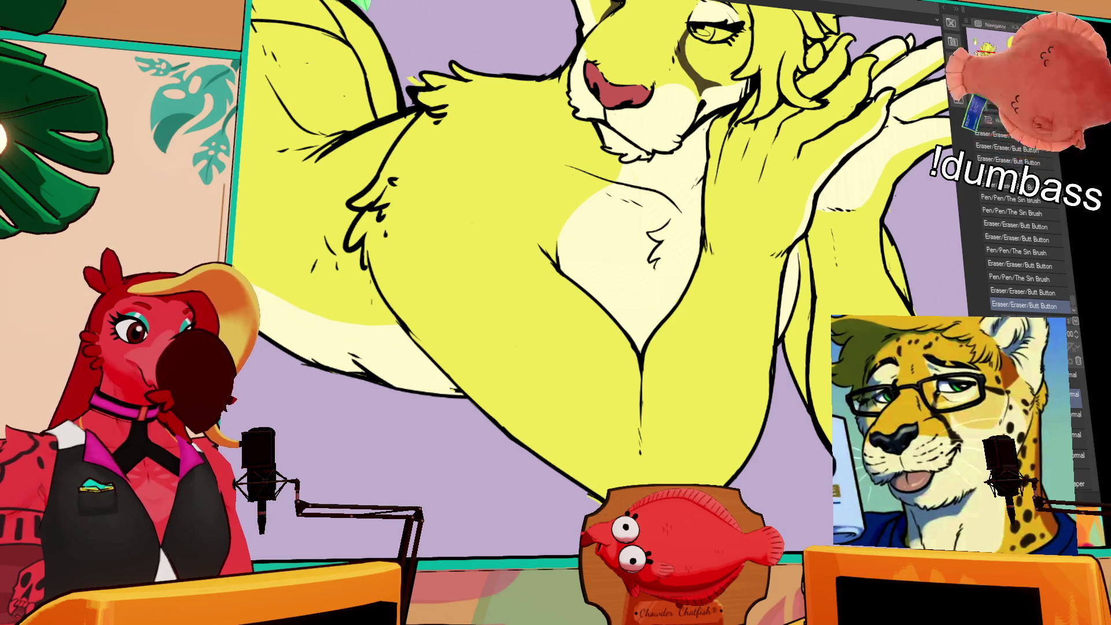
drag(822, 282, 808, 392)
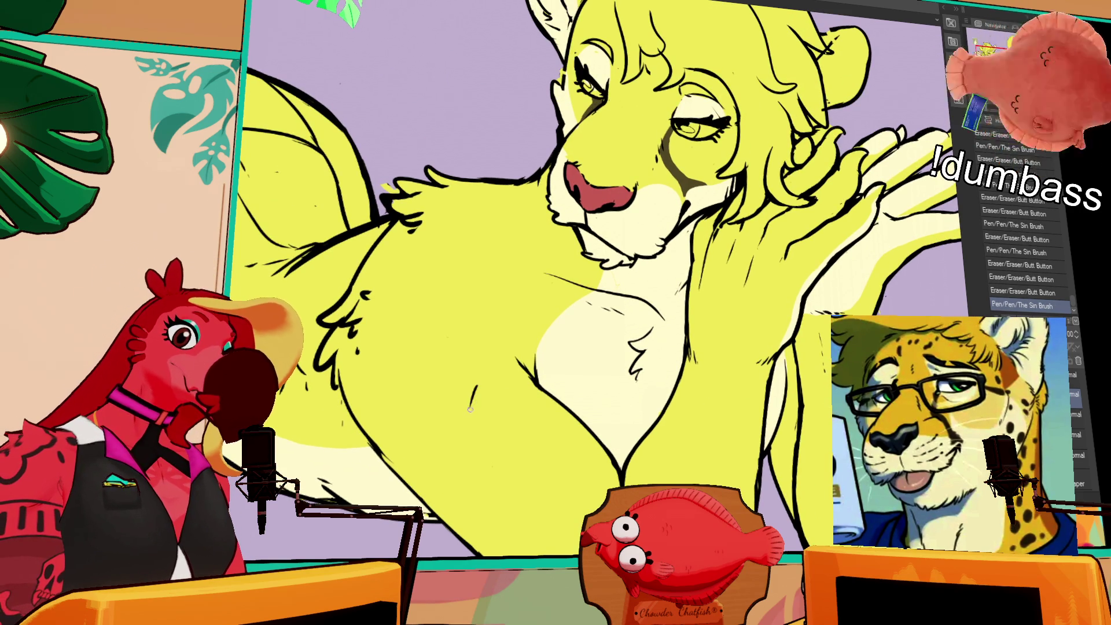
mouse_move(488, 422)
mouse_down()
mouse_move(495, 399)
mouse_move(569, 465)
mouse_up()
mouse_move(787, 275)
mouse_down()
mouse_move(775, 316)
mouse_move(769, 298)
mouse_move(762, 347)
mouse_move(763, 335)
mouse_up()
click(755, 316)
click(765, 299)
click(764, 301)
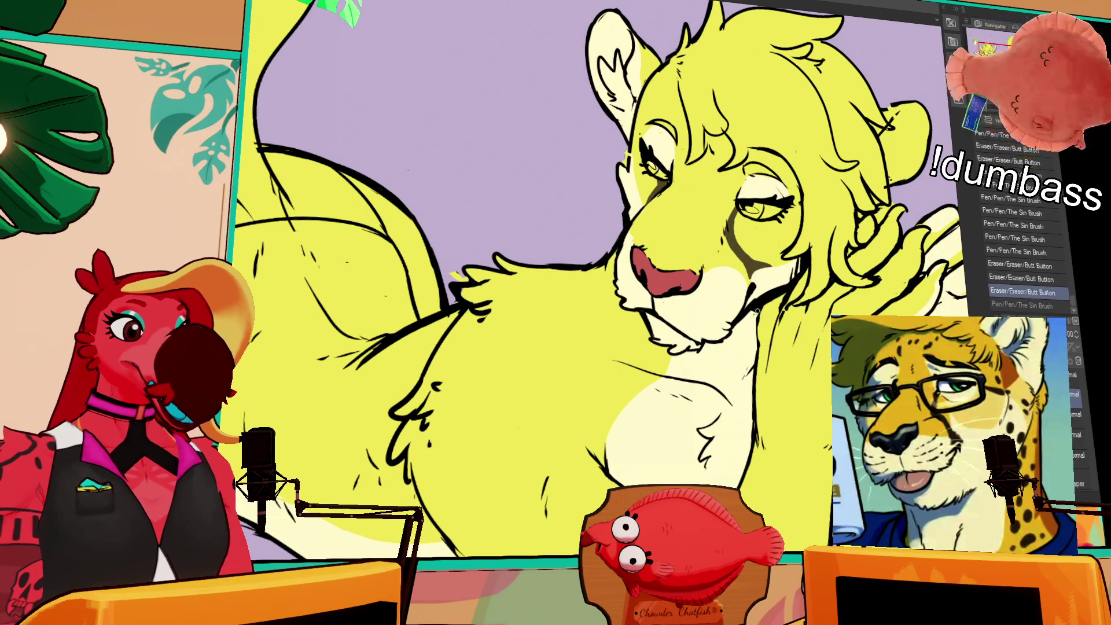
key(ctrl+z)
drag(754, 313, 755, 353)
key(ctrl+z)
- Draw fur strokes inside the lioness's right ear
drag(871, 240, 857, 284)
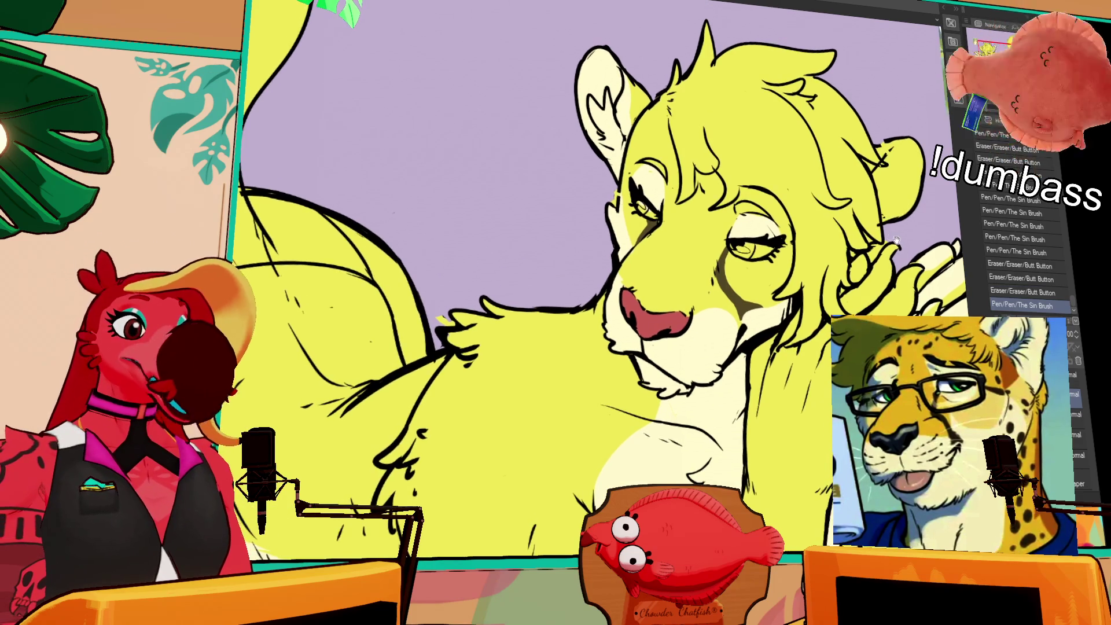
mouse_move(871, 242)
mouse_down()
mouse_move(875, 250)
mouse_move(881, 161)
mouse_move(902, 150)
mouse_up()
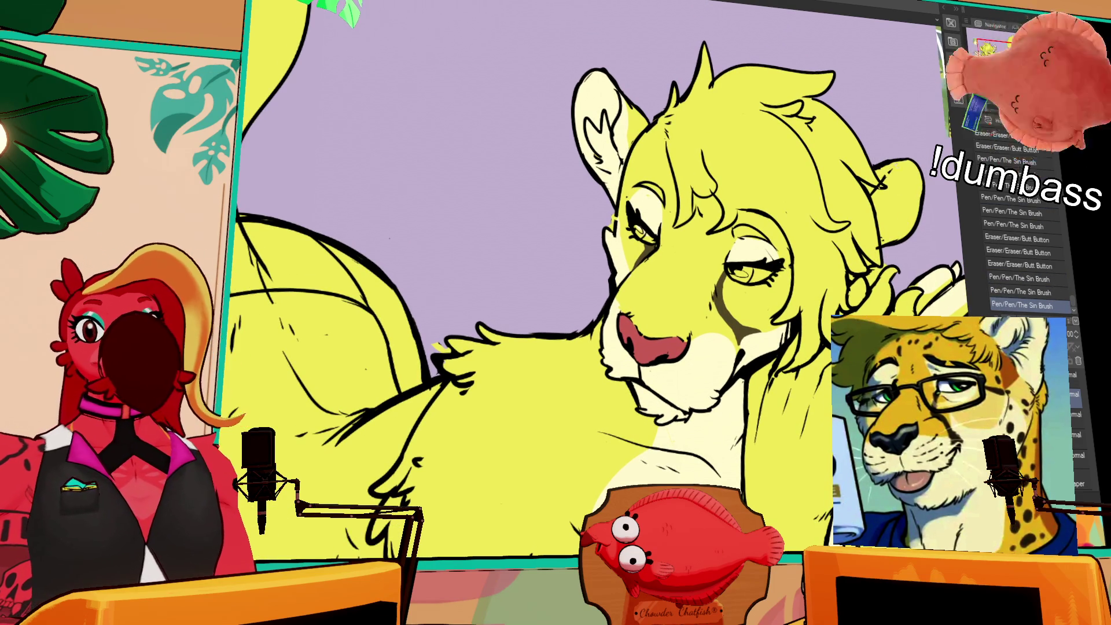
drag(904, 201, 860, 234)
mouse_move(847, 190)
mouse_down()
mouse_move(871, 196)
mouse_move(862, 180)
mouse_up()
mouse_move(880, 196)
mouse_down()
mouse_move(866, 205)
mouse_move(864, 232)
mouse_up()
drag(870, 228, 859, 239)
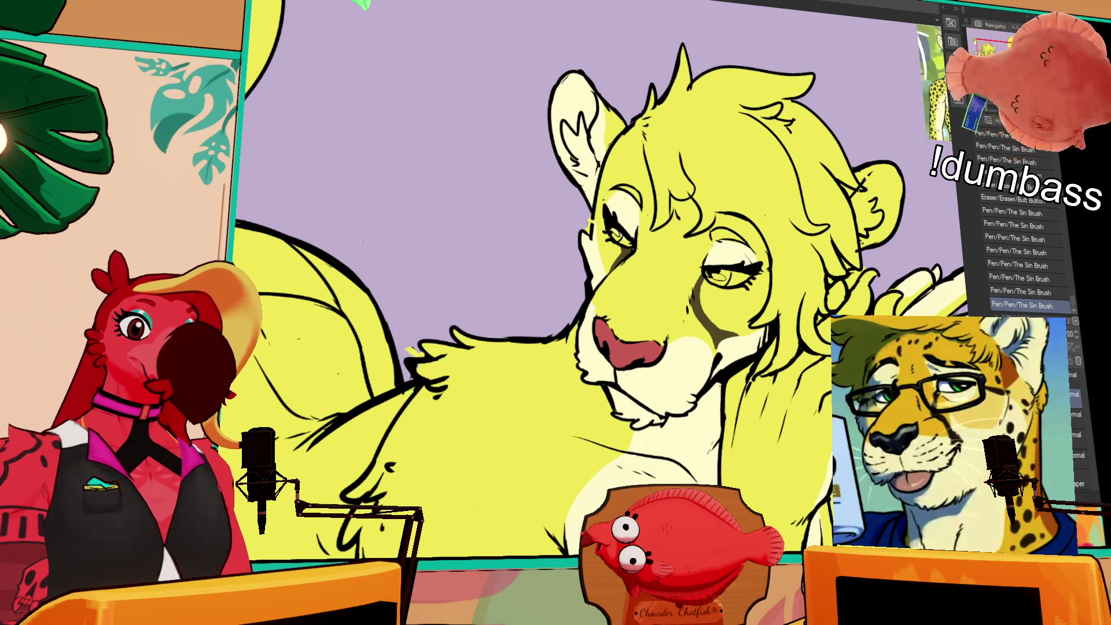
- Fill two inner areas of the right ear cream on the colour layer
click(1075, 414)
drag(919, 283, 806, 311)
click(780, 215)
click(759, 203)
drag(804, 197, 798, 205)
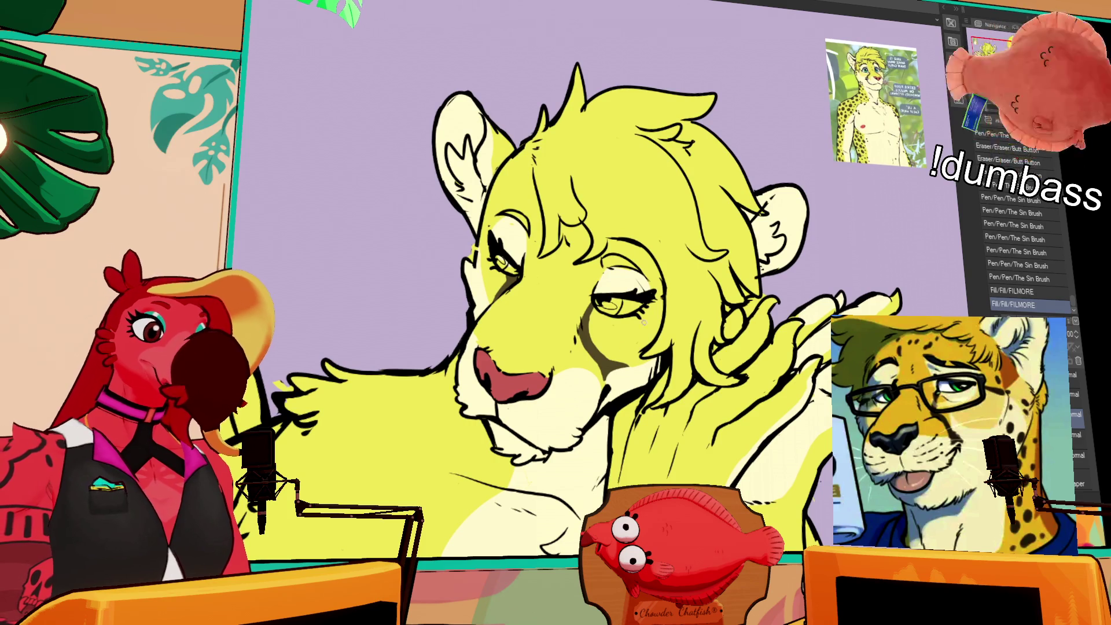
- Add dark fur strokes inside the left ear and a small dark mark in the right ear
drag(546, 182, 559, 232)
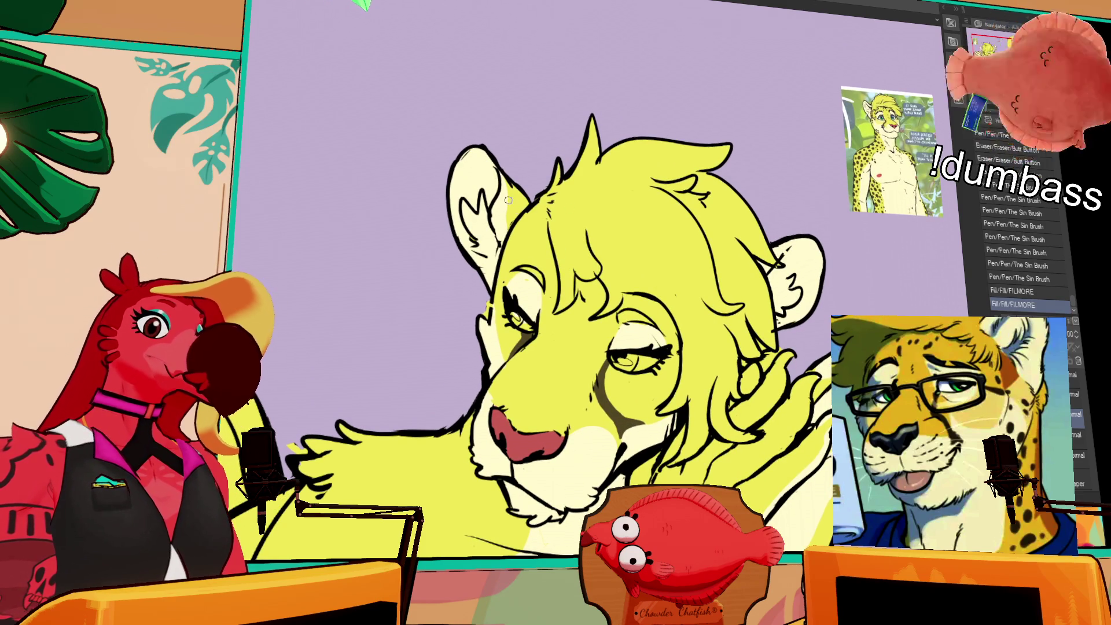
drag(501, 171, 491, 242)
drag(503, 202, 494, 250)
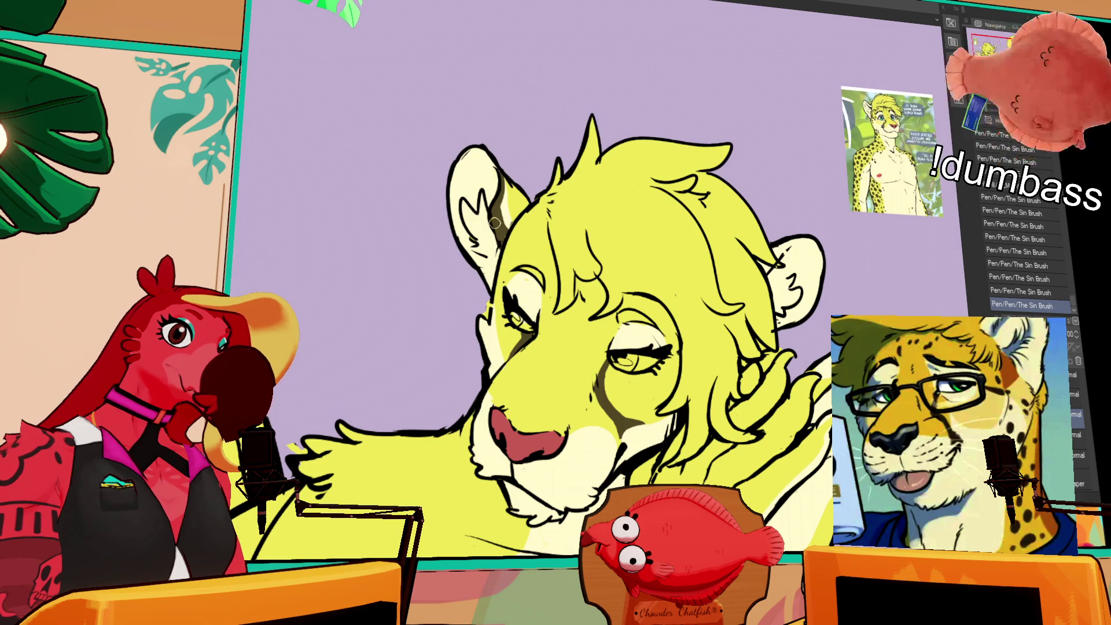
key(ctrl+z)
key(ctrl+z)
key(ctrl+z)
drag(775, 262, 765, 273)
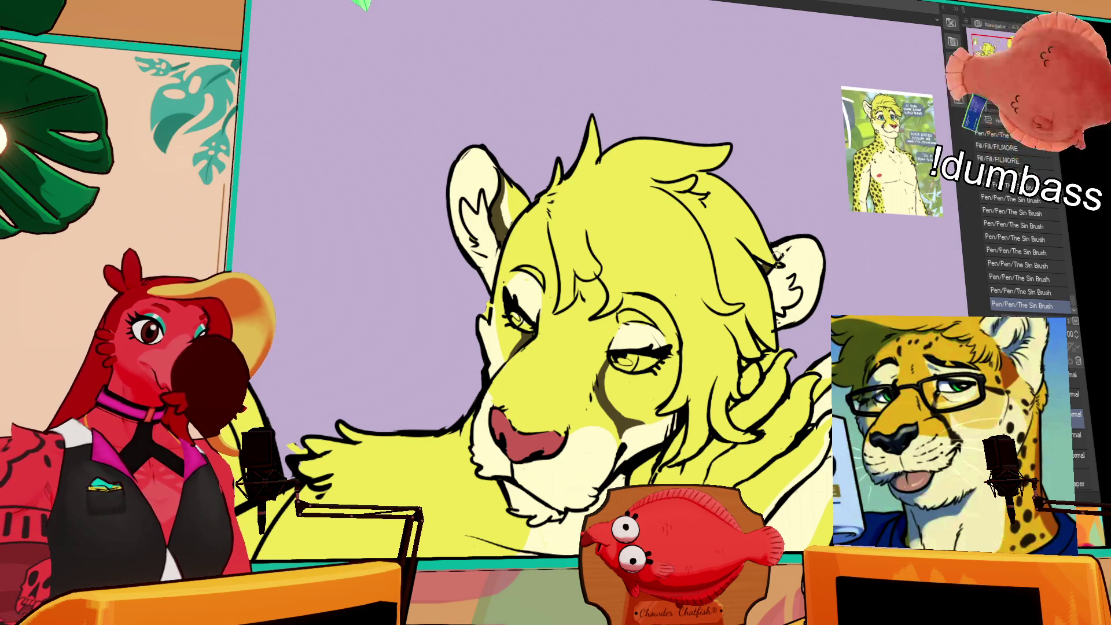
- Paint white whisker strokes on both sides of the muzzle
scroll(799, 238, up, 2)
scroll(814, 249, down, 1)
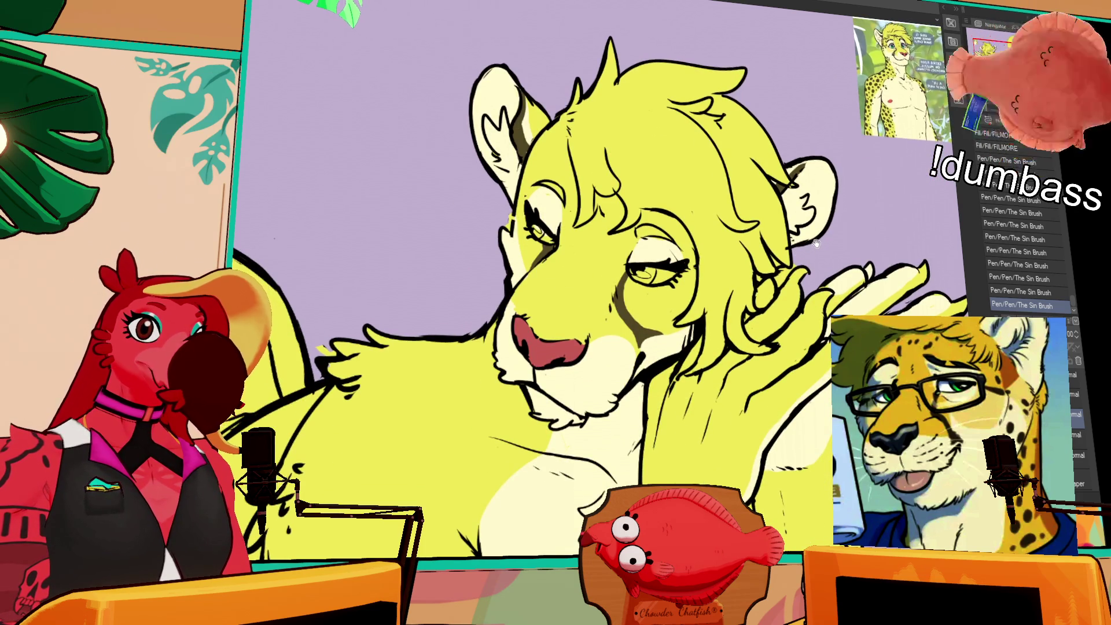
scroll(816, 243, down, 1)
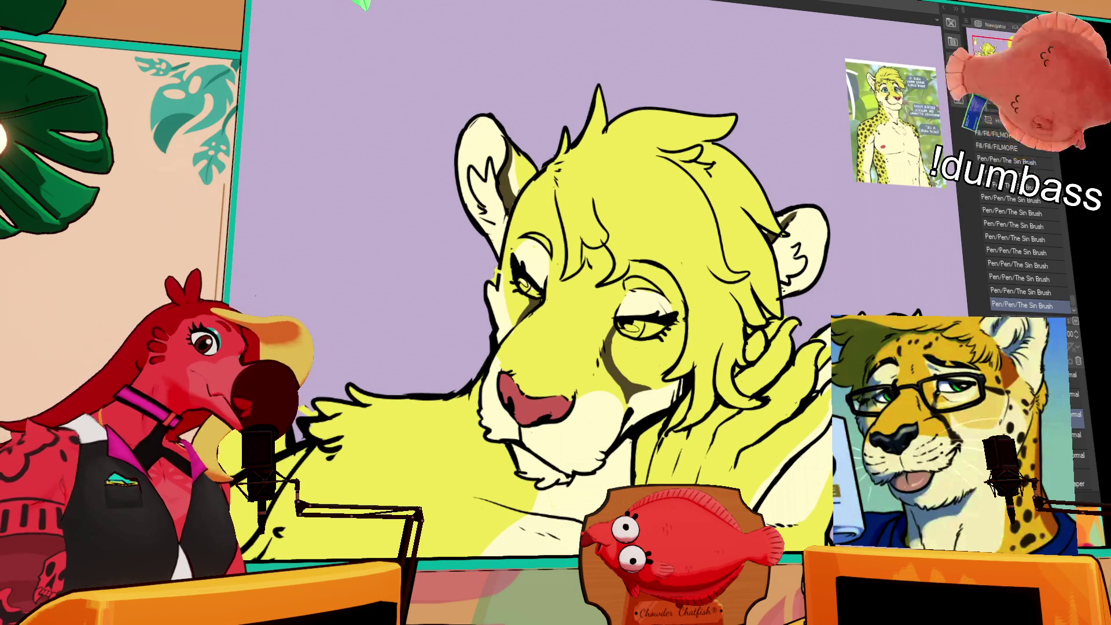
drag(382, 353, 463, 382)
key(ctrl+z)
drag(411, 343, 475, 380)
drag(362, 430, 473, 408)
drag(374, 485, 448, 440)
drag(656, 456, 693, 475)
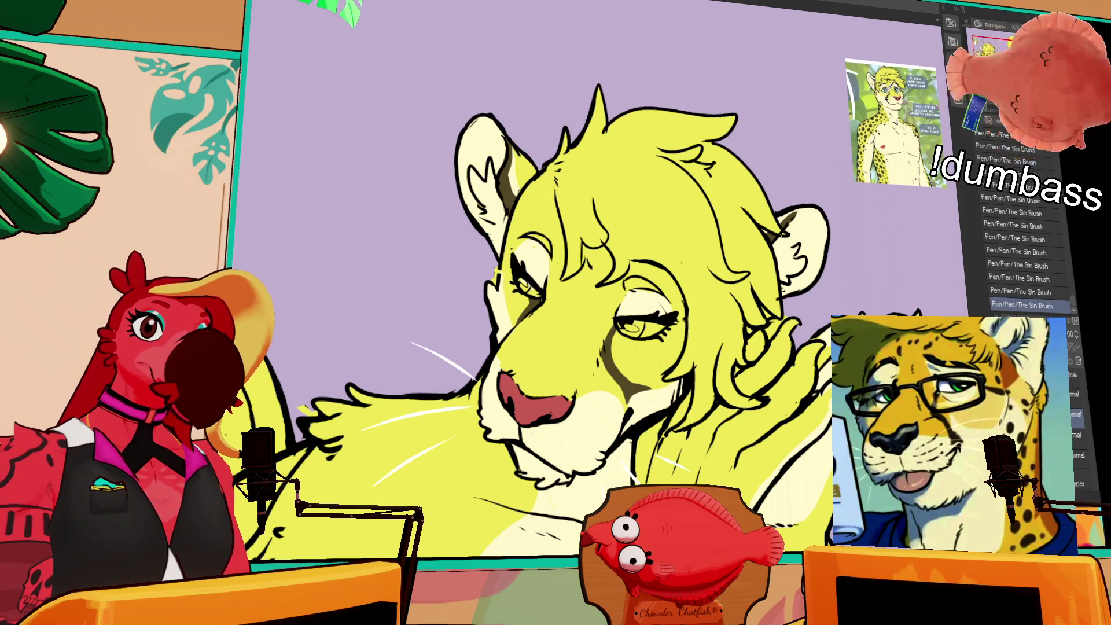
- Fill the right eye green and touch up the lineart around it
click(649, 339)
click(660, 331)
click(646, 335)
click(633, 339)
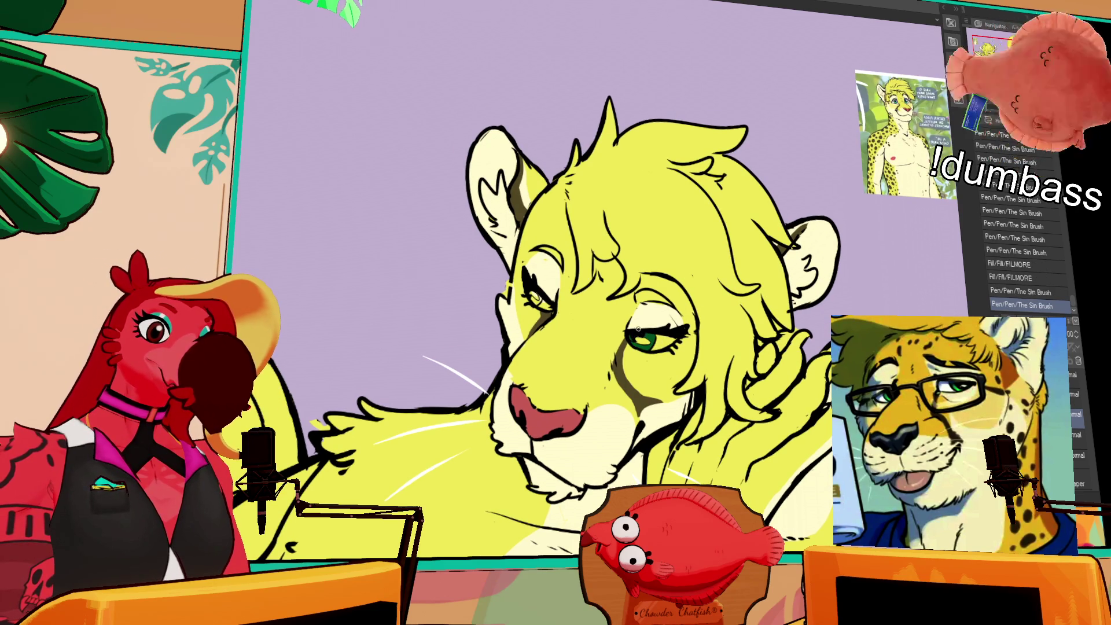
key(ctrl+z)
- Fill the left eye green, closing small gaps and tidying its lineart
click(538, 296)
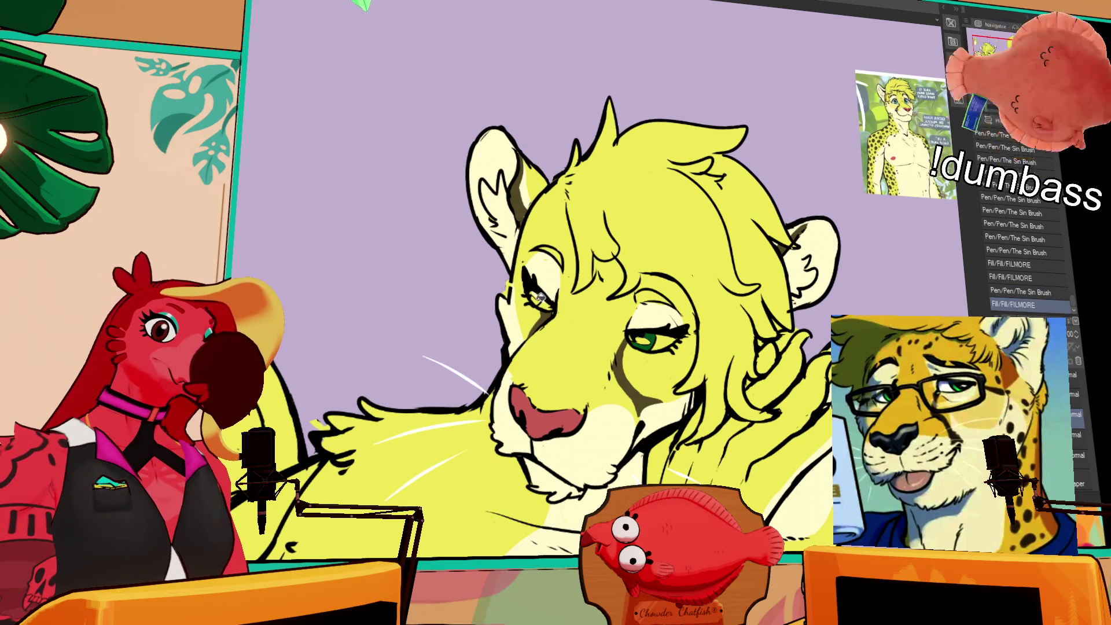
click(543, 292)
click(541, 296)
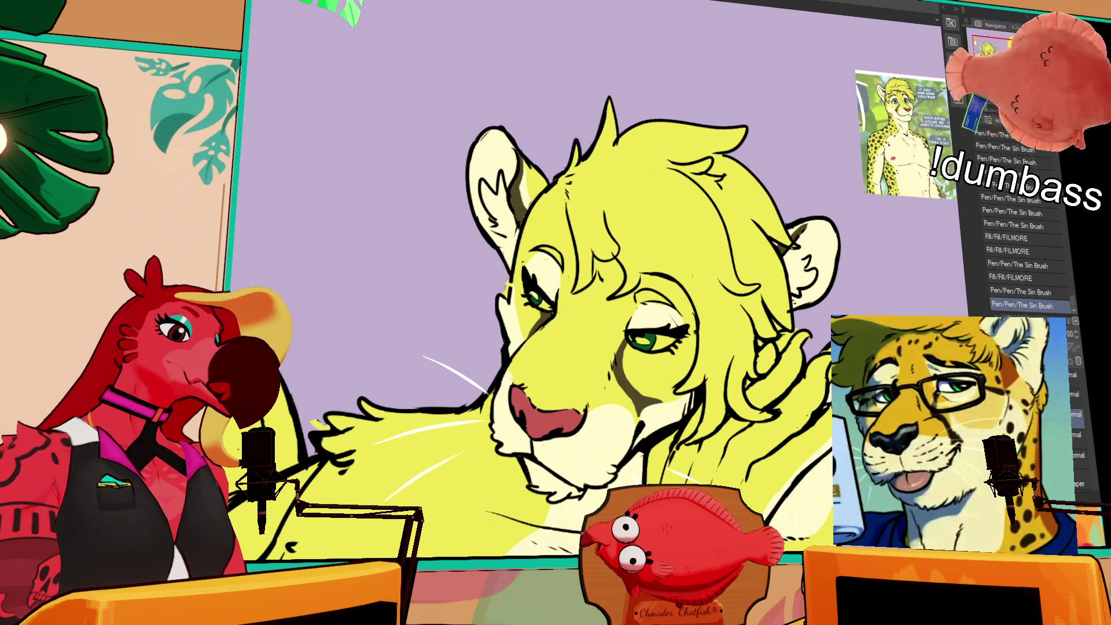
click(535, 295)
click(539, 298)
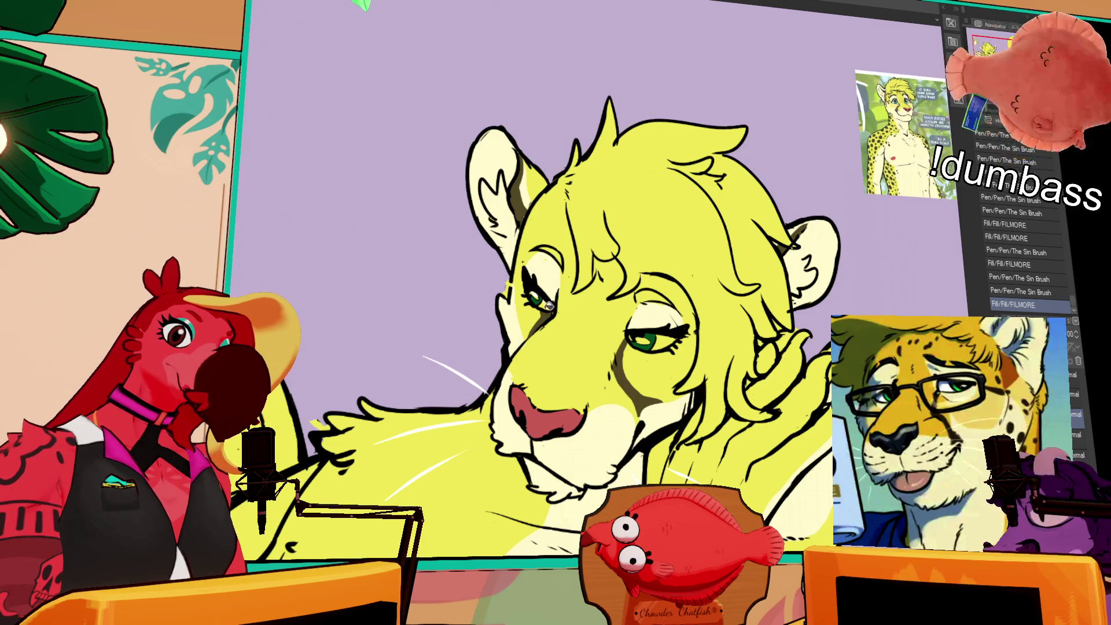
click(542, 297)
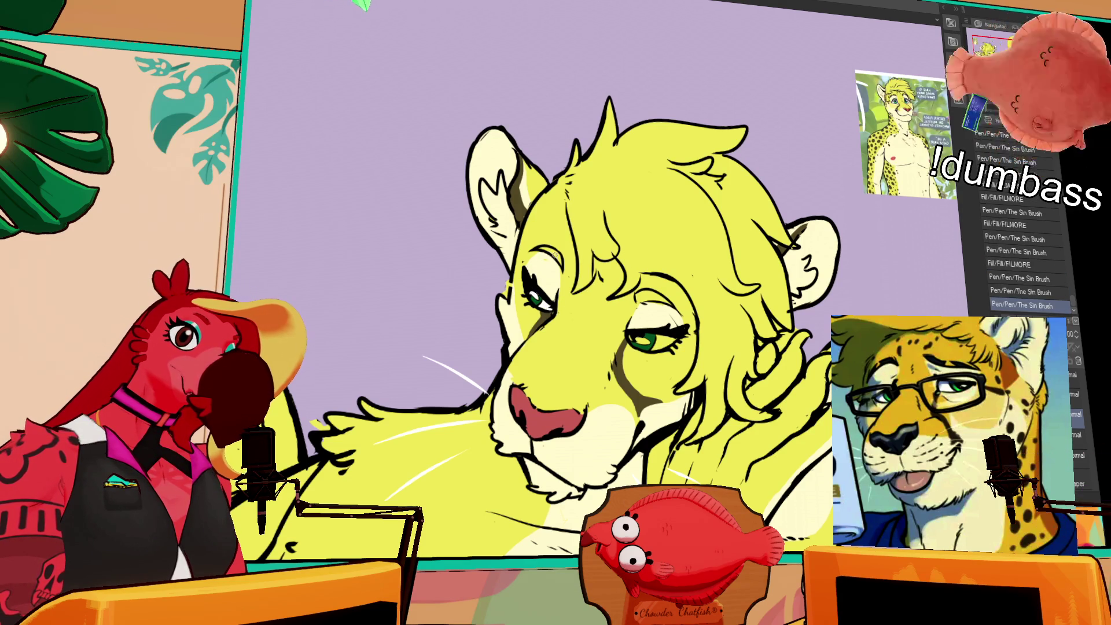
- Add a small dark mark at the brow and fill the remaining eye areas green
click(550, 258)
click(546, 257)
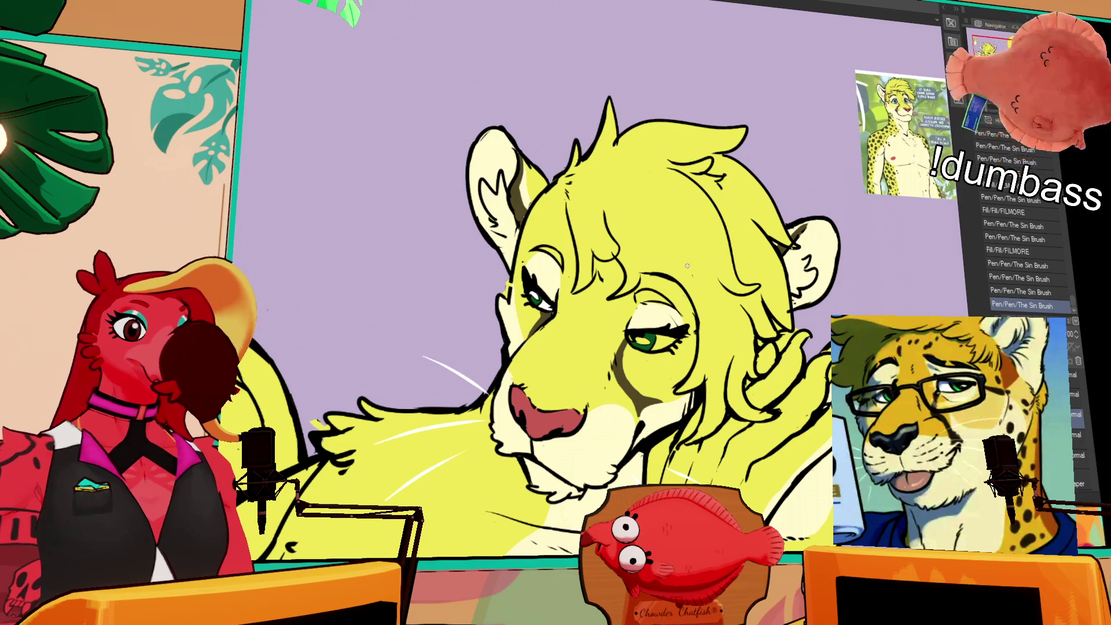
click(642, 341)
click(644, 341)
click(629, 336)
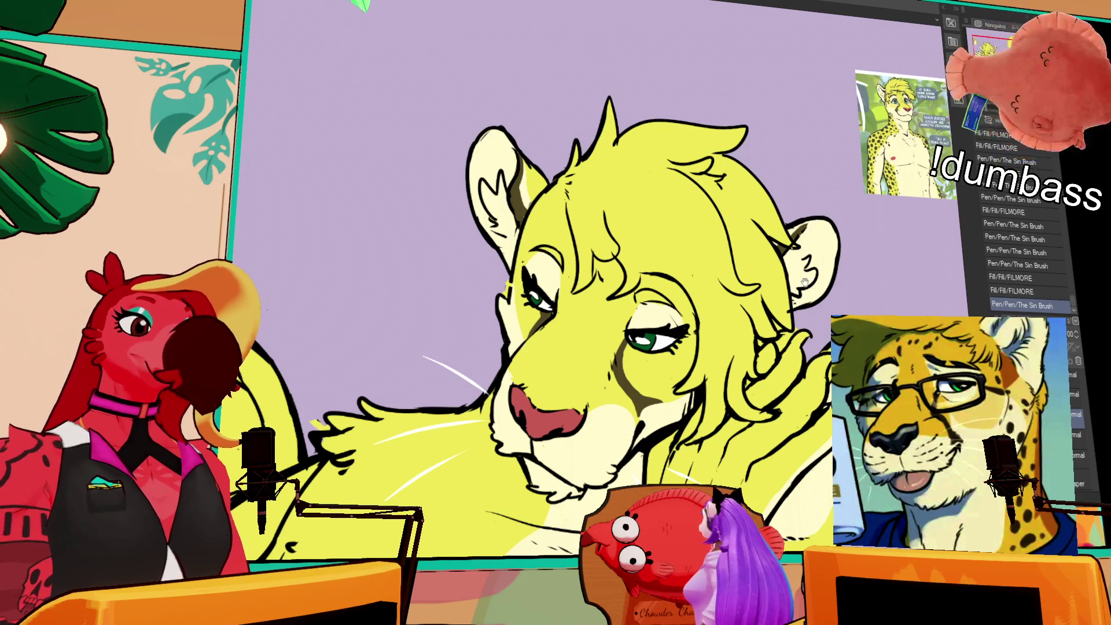
- Erase stray lines and marks where the raised paw meets the mane
drag(777, 347, 749, 238)
click(750, 234)
click(749, 237)
click(767, 220)
click(778, 205)
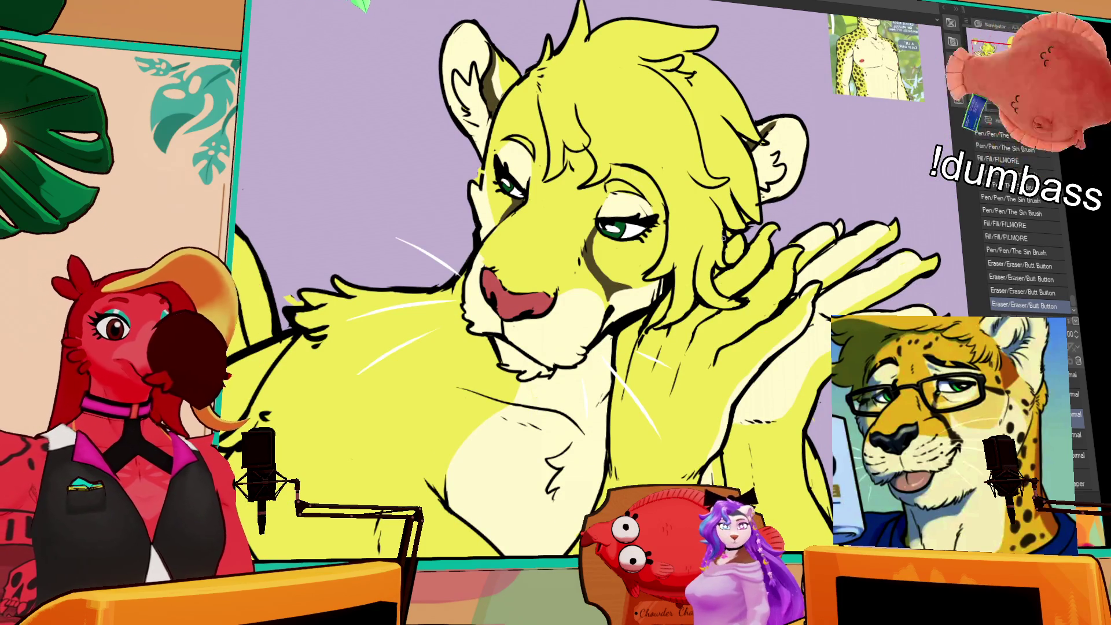
- Redraw the paw-to-mane line with the pen, undoing and then restoring the stroke
click(728, 234)
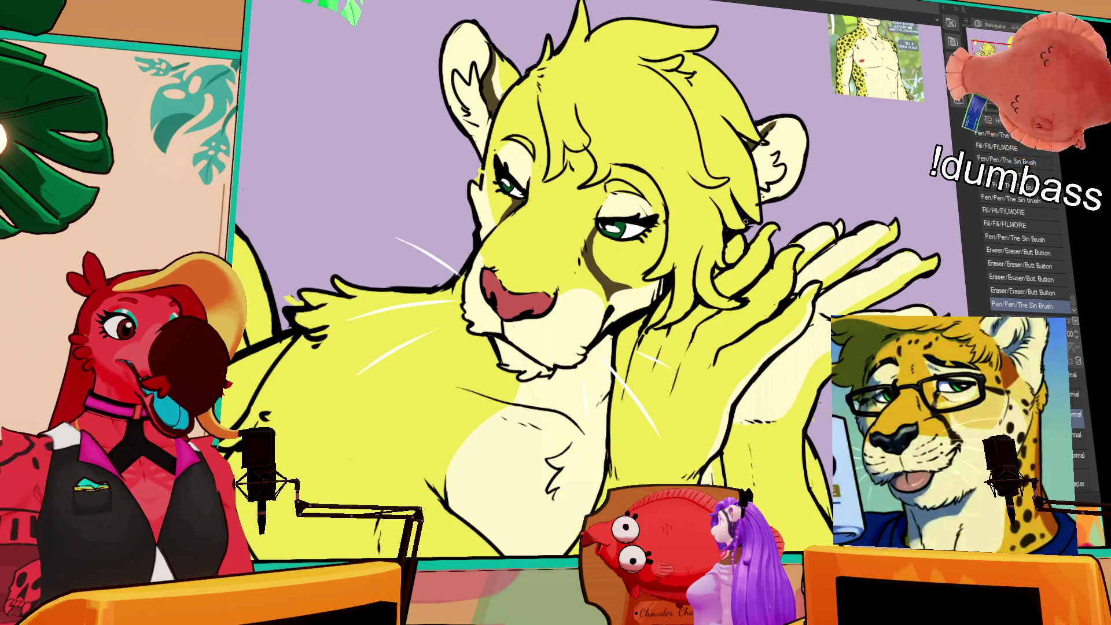
drag(747, 221, 737, 204)
key(ctrl+z)
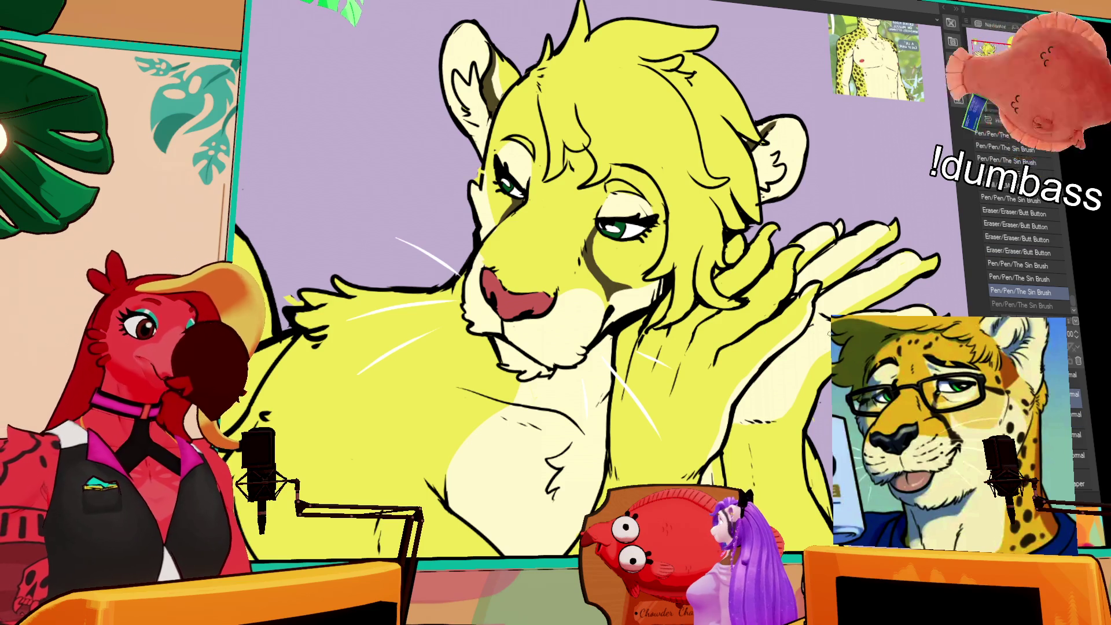
scroll(821, 334, down, 5)
key(ctrl+y)
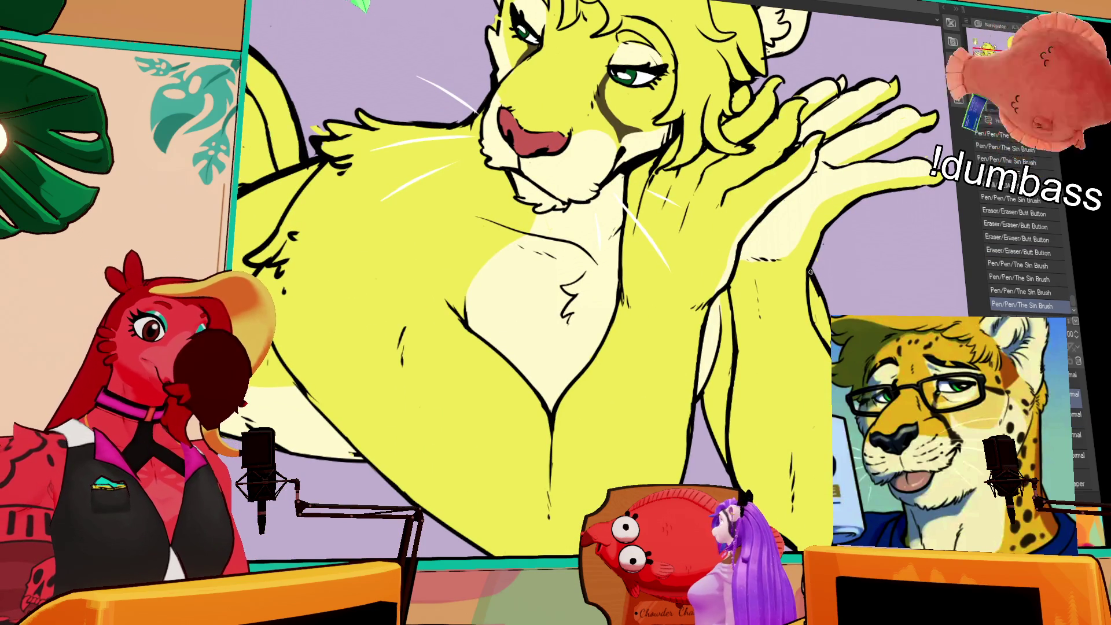
scroll(591, 278, down, 3)
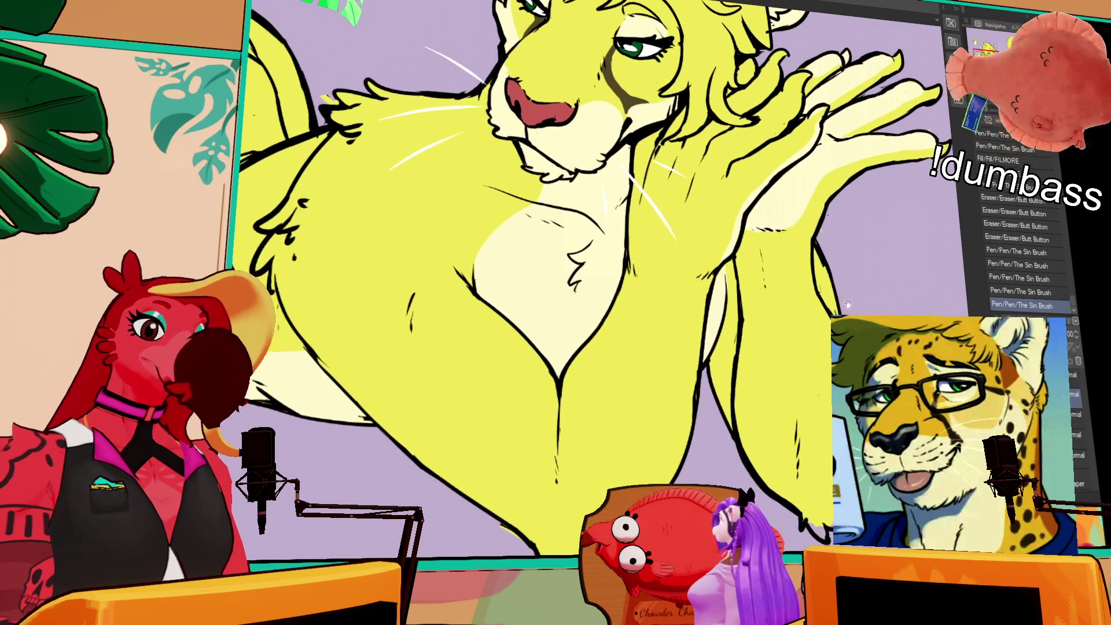
scroll(540, 295, left, 10)
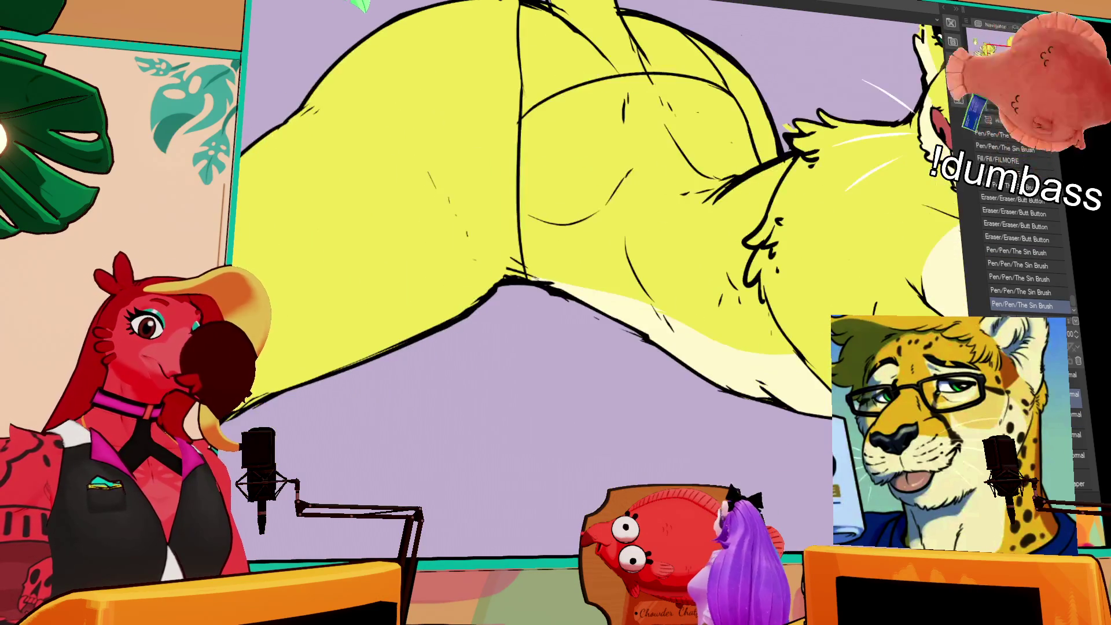